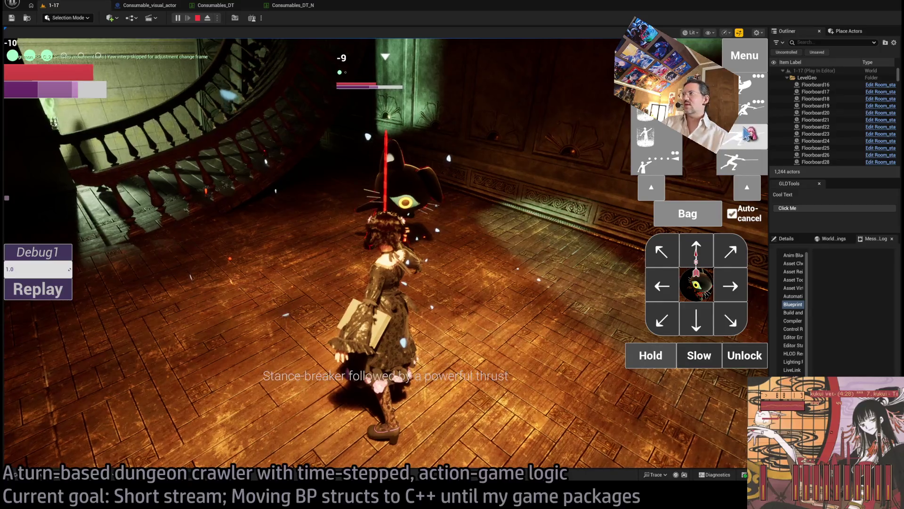
# Play out the attack turn, stop the play test, frame the Player, and switch to Rider
pyautogui.click(112, 303)
pyautogui.click(47, 330)
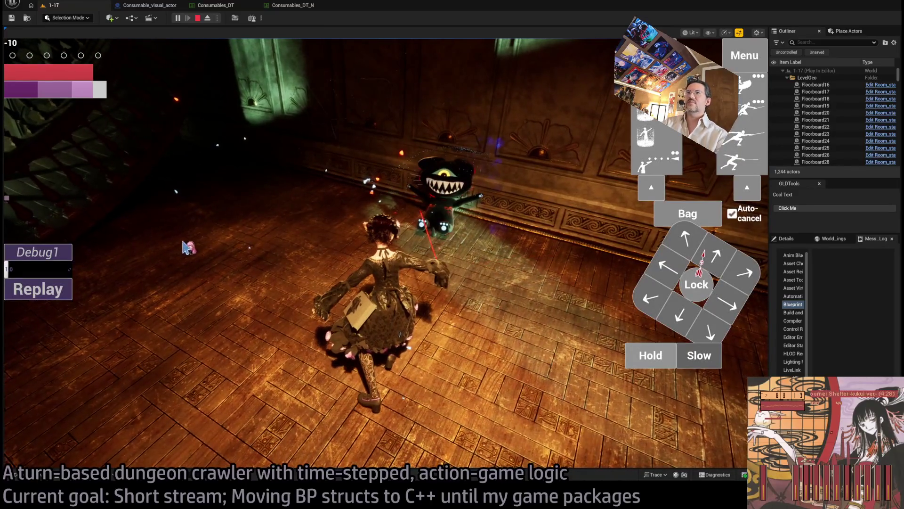
pyautogui.press('Escape')
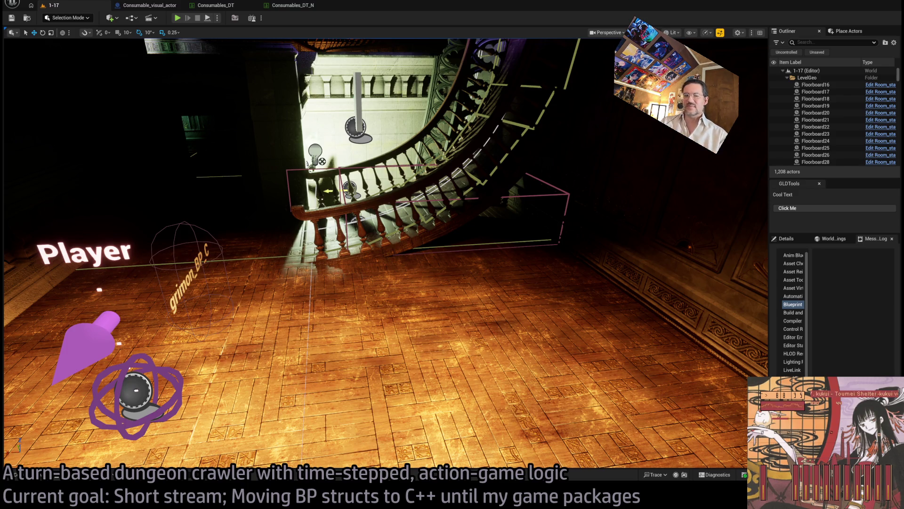
pyautogui.press('f')
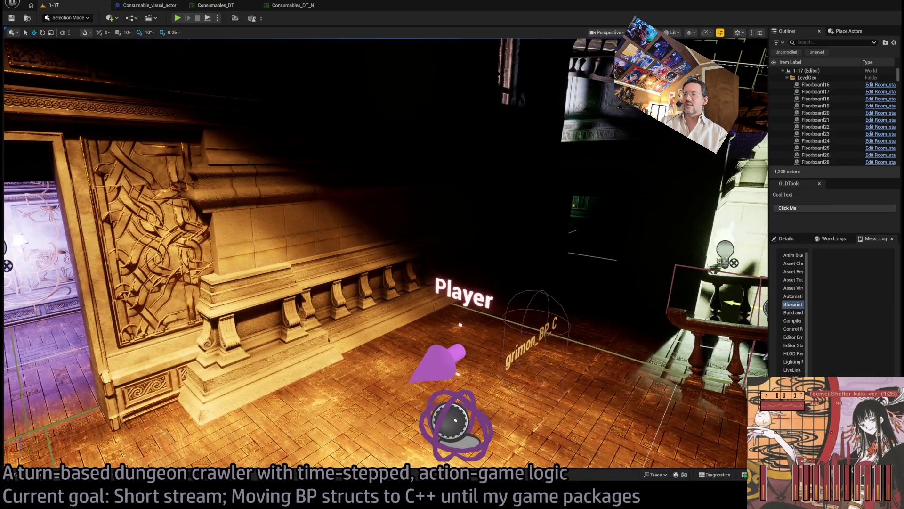
pyautogui.hotkey('alt', 'Tab')
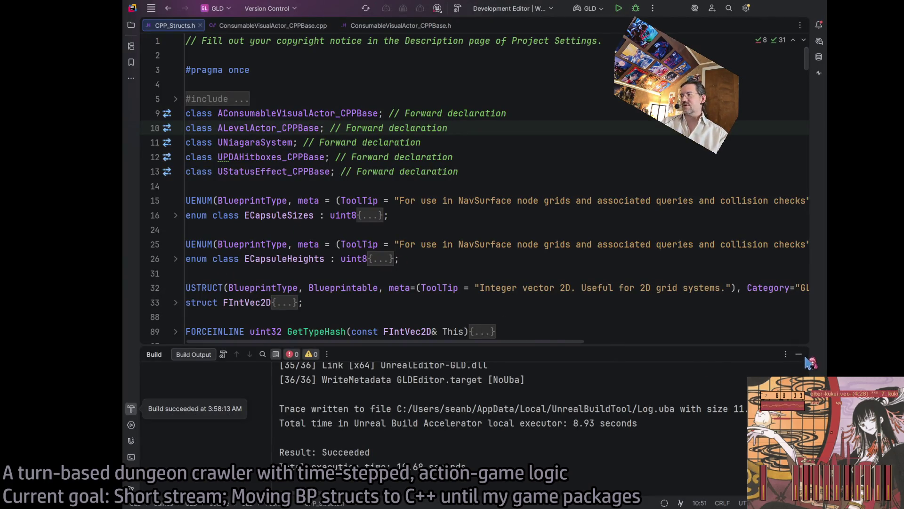
# Close Rider's build output, scroll CPP_Structs.h to FConsumableDT at line 1442, then show Consumables assets
pyautogui.click(799, 354)
pyautogui.scroll(-5, 545, 273)
pyautogui.scroll(3, 545, 273)
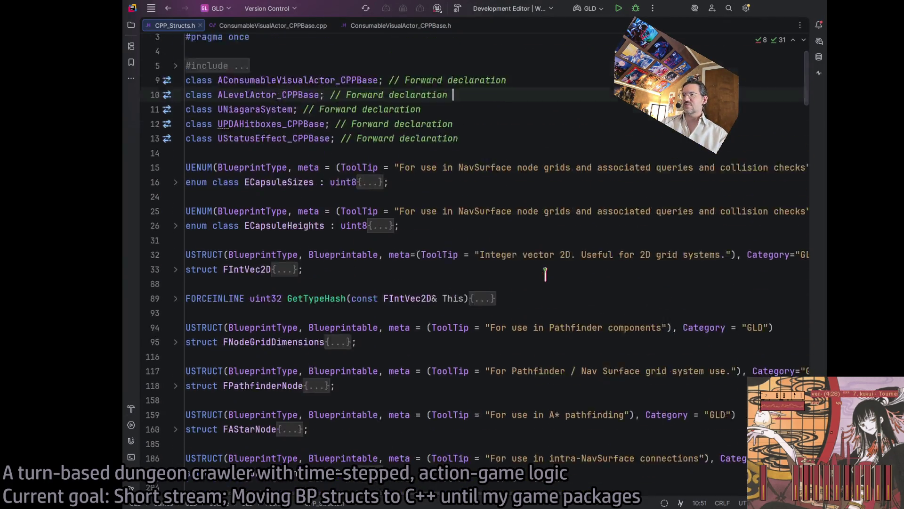
pyautogui.scroll(2, 546, 273)
pyautogui.scroll(-20, 809, 93)
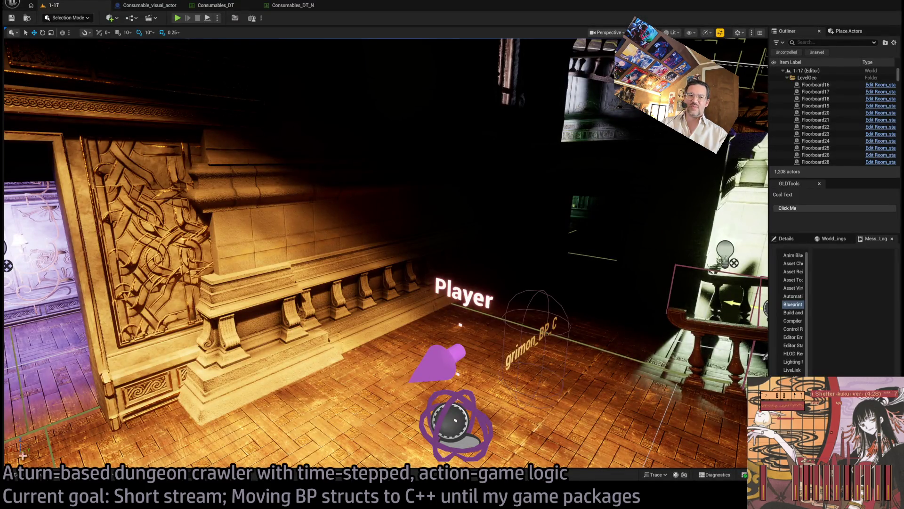
pyautogui.hotkey('ctrl', 'space')
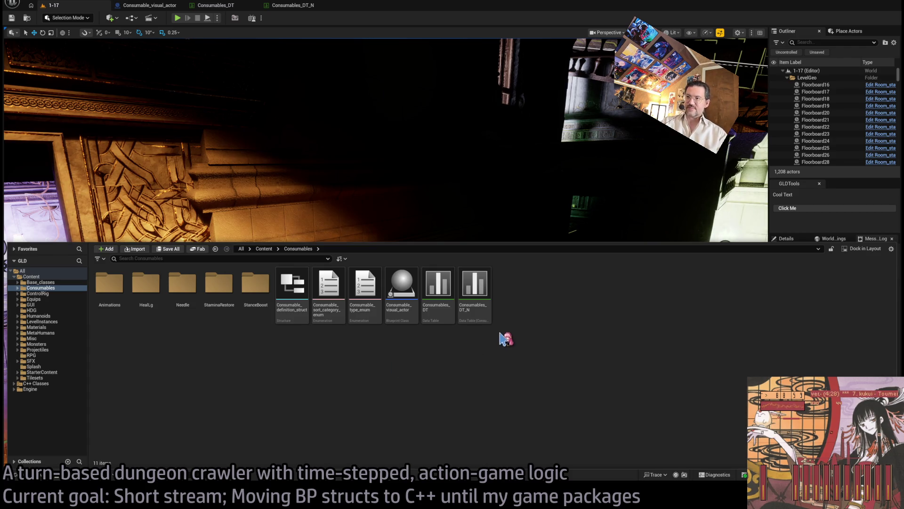
# Open Consumables_DT_N's SilverThread row and compare the old Consumables_DT StanceBoost description
pyautogui.doubleClick(485, 292)
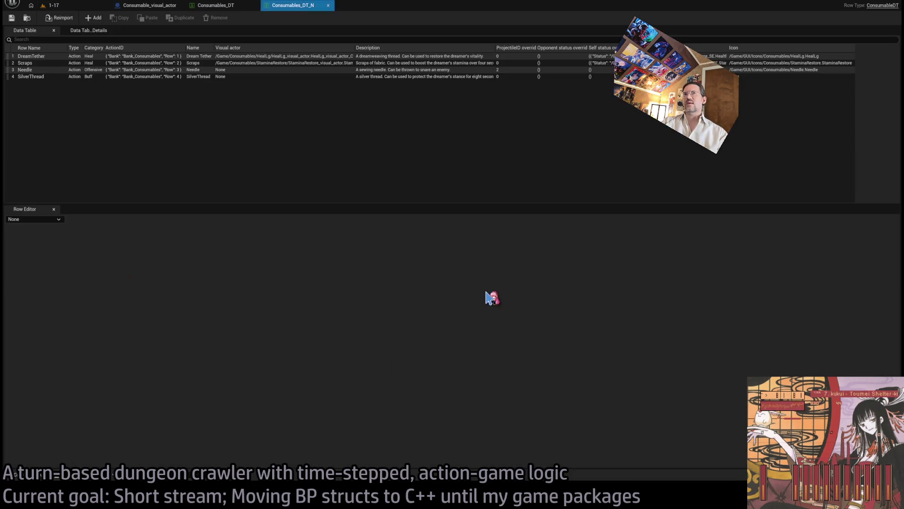
pyautogui.click(220, 78)
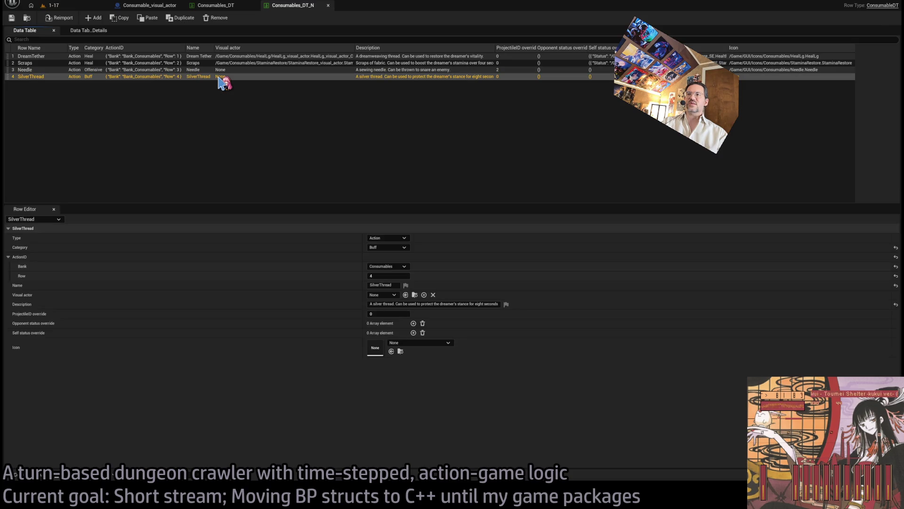
pyautogui.click(215, 5)
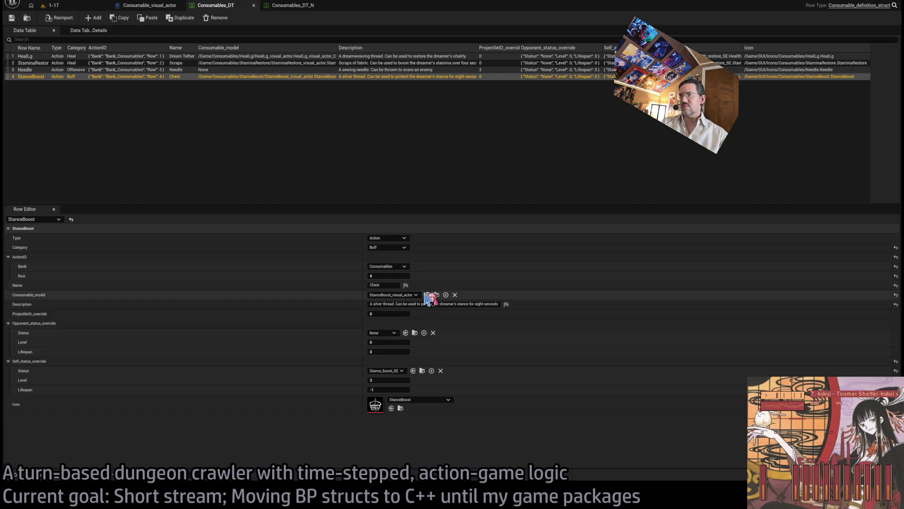
pyautogui.click(398, 304)
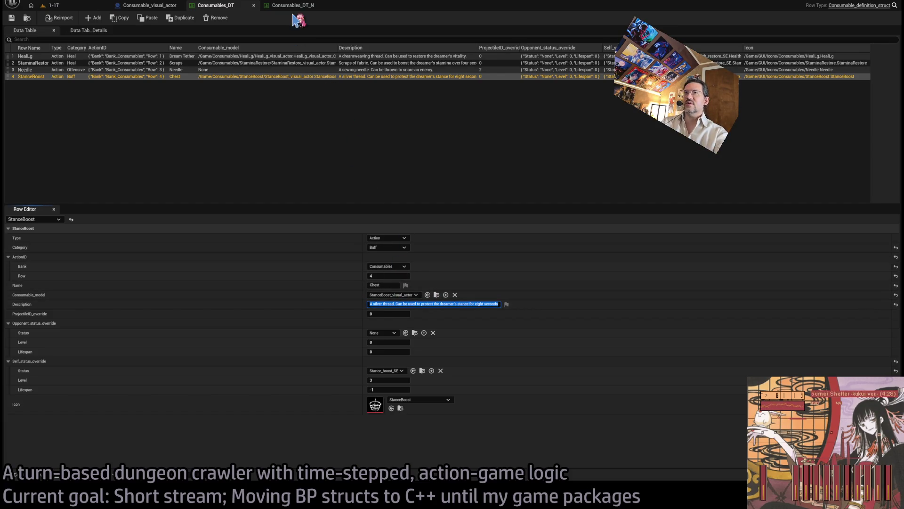
pyautogui.click(245, 8)
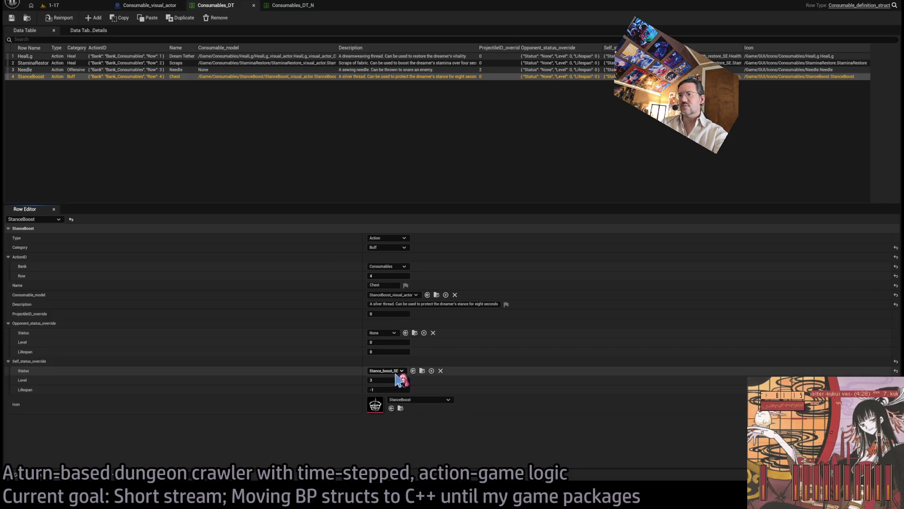
pyautogui.click(287, 7)
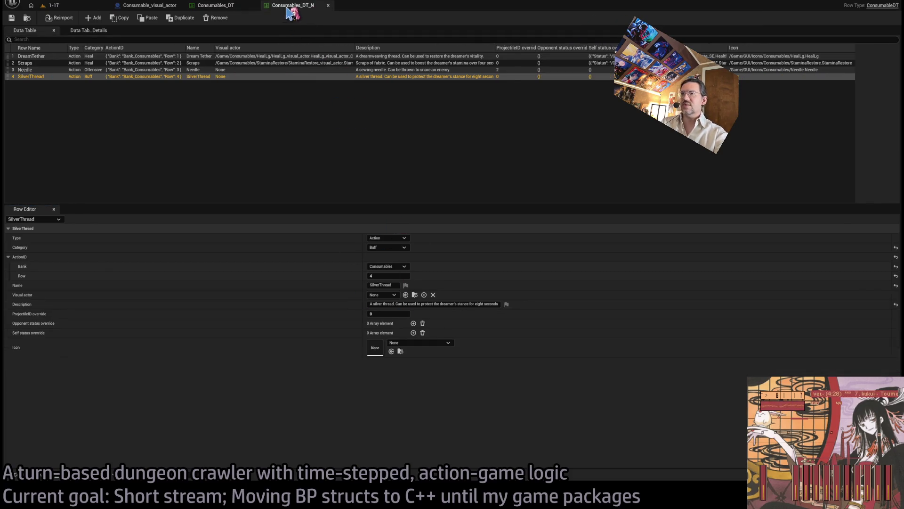
# Add a Stance_boost_SE self status override at level 3, set icon StanceBoost, and save
pyautogui.click(413, 333)
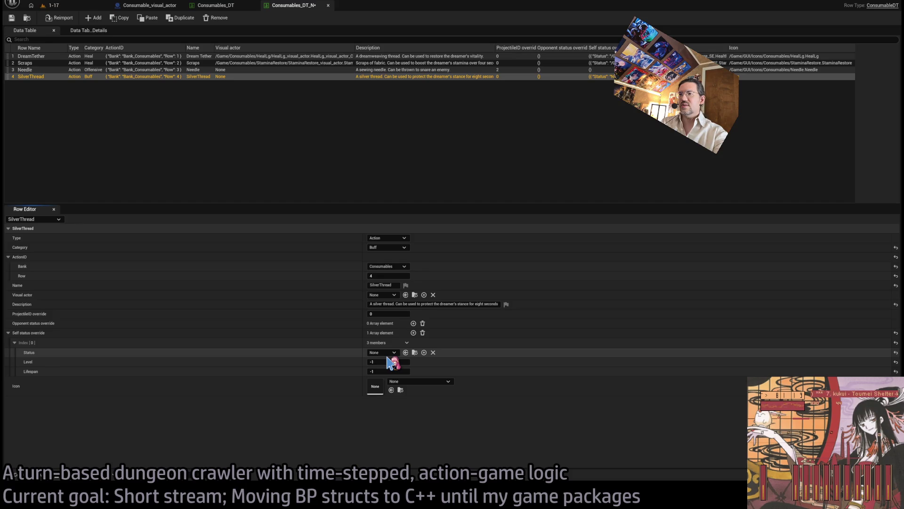
pyautogui.hotkey('ctrl', 'v')
pyautogui.write('3')
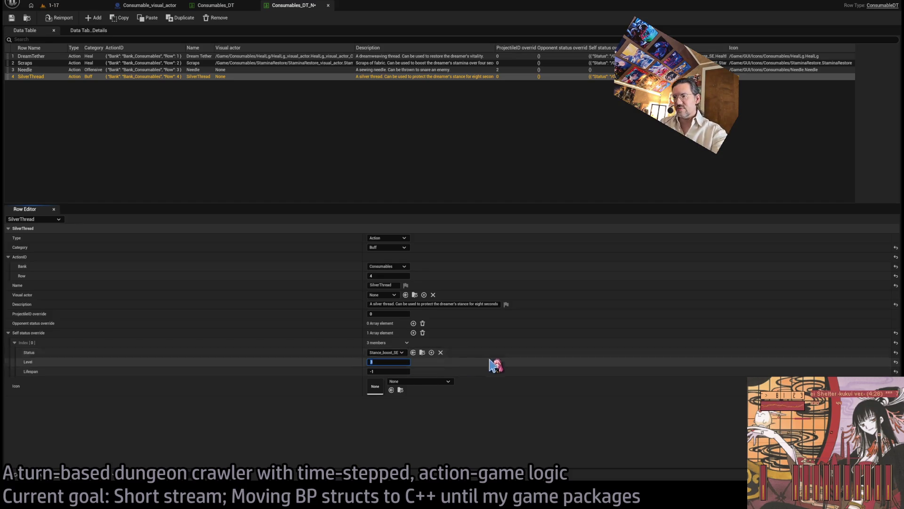
pyautogui.press('Return')
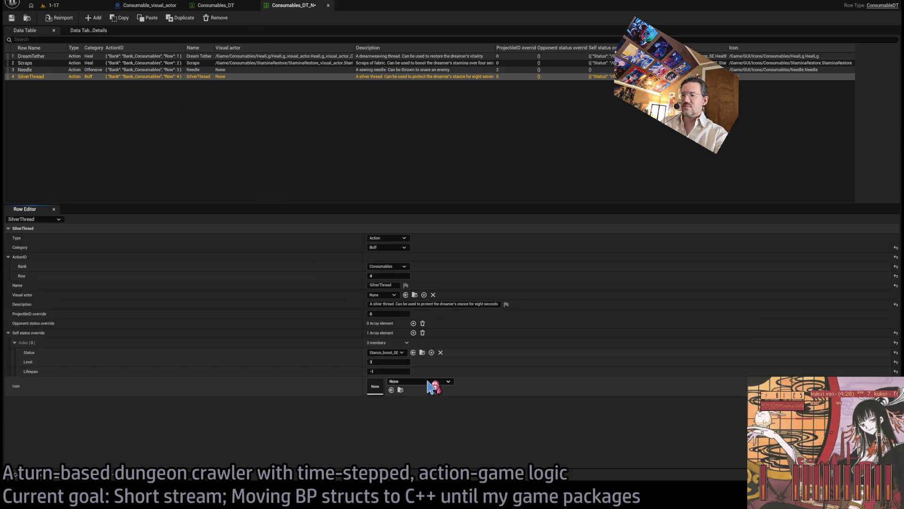
pyautogui.hotkey('ctrl', 'v')
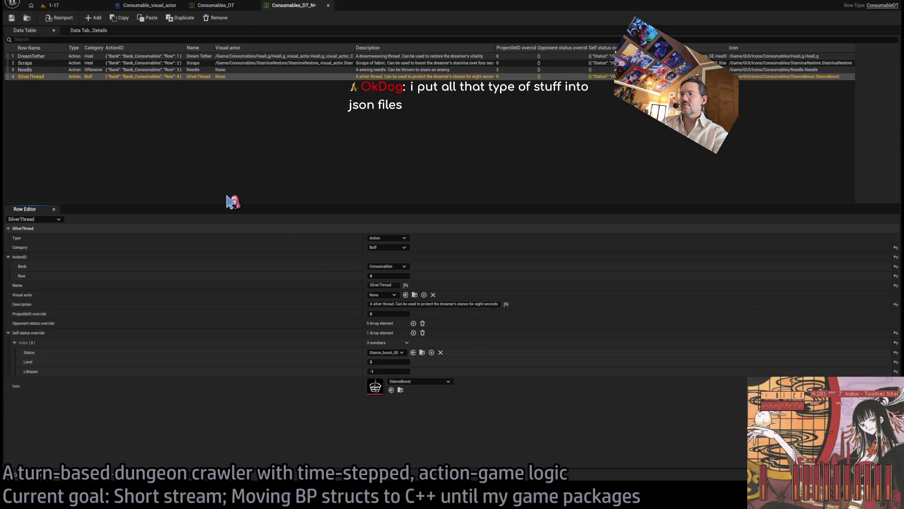
pyautogui.click(10, 18)
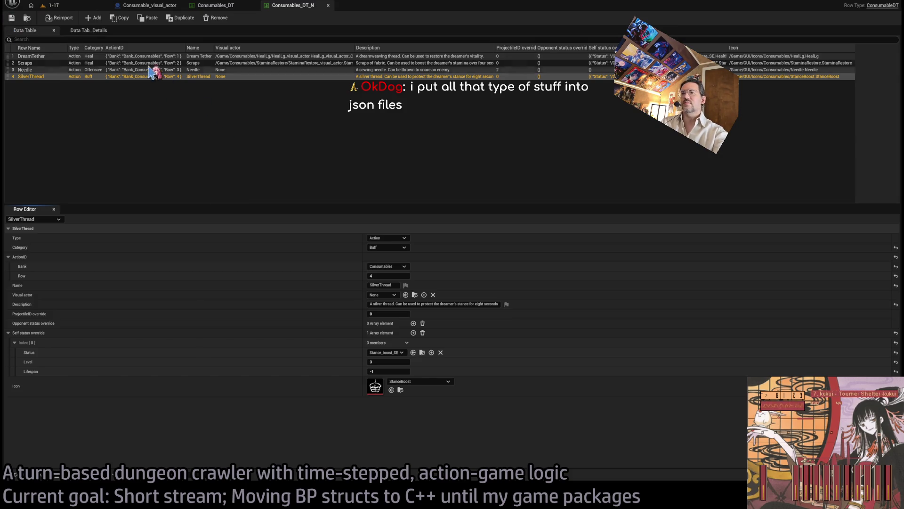
# Return to the 1-17 level, show the Consumables folder, and switch to the C++ source
pyautogui.click(70, 6)
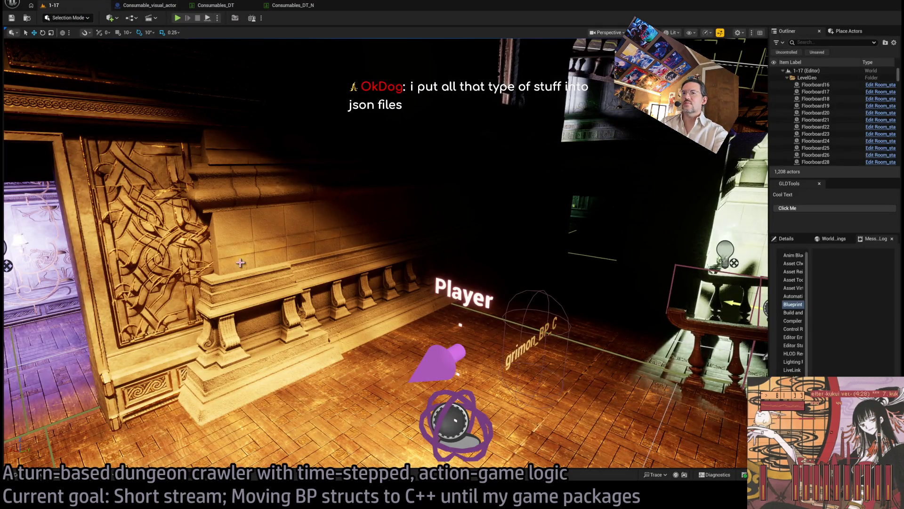
pyautogui.click(40, 476)
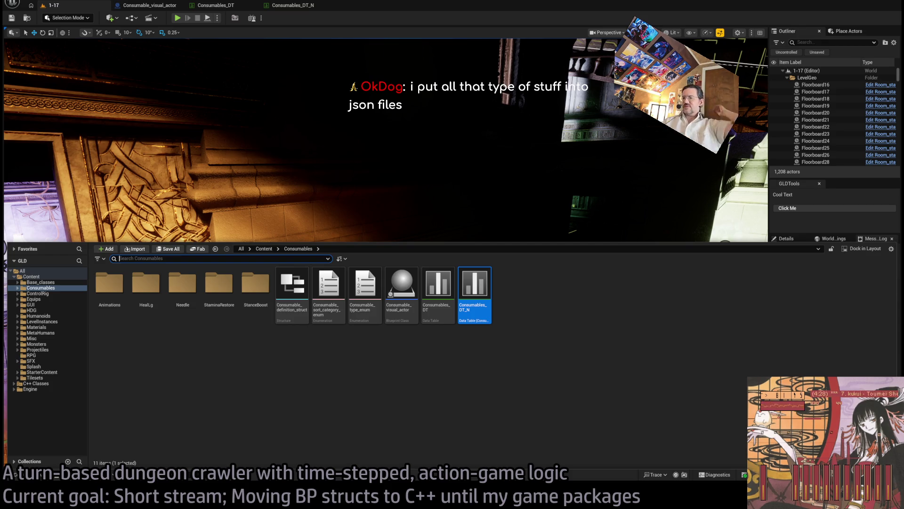
pyautogui.hotkey('alt', 'Tab')
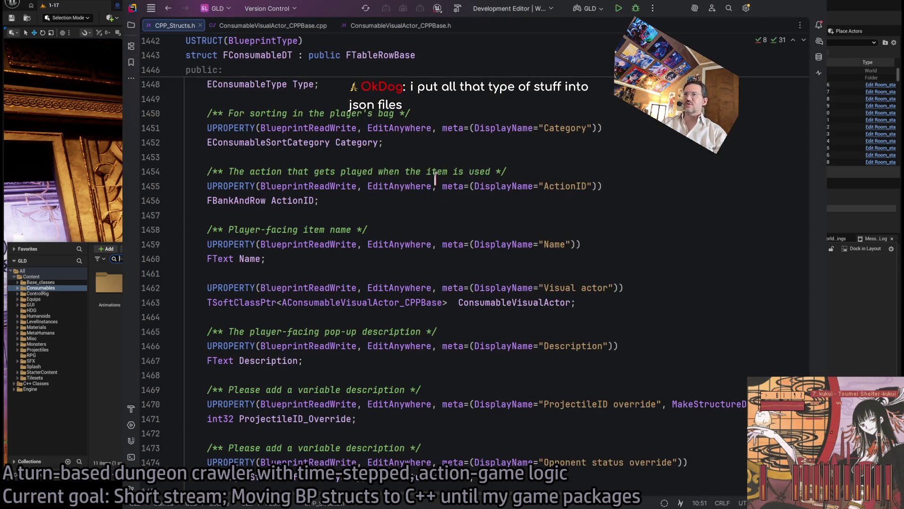
# Review FConsumableDT's Type, Category, ActionID, Name, ConsumableVisualActor and Description properties, then return to Unreal
pyautogui.scroll(-3, 494, 293)
pyautogui.scroll(7, 494, 293)
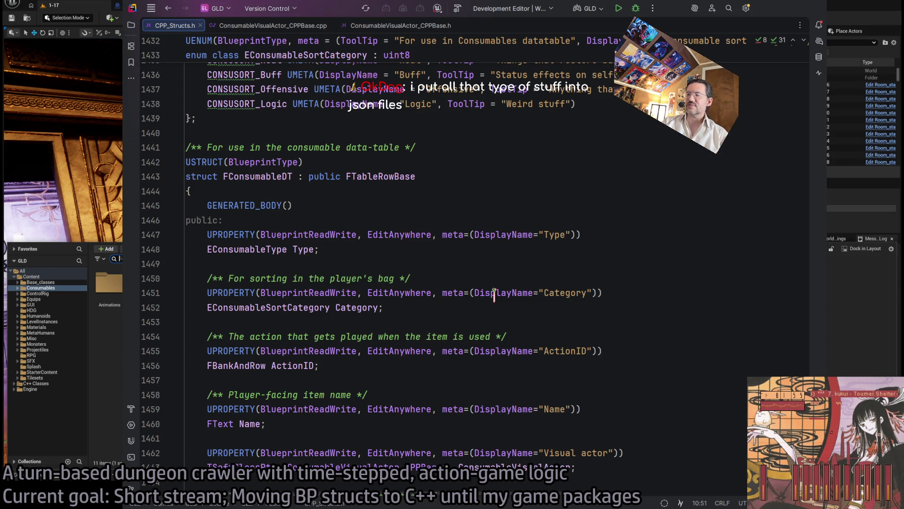
pyautogui.scroll(-2, 494, 293)
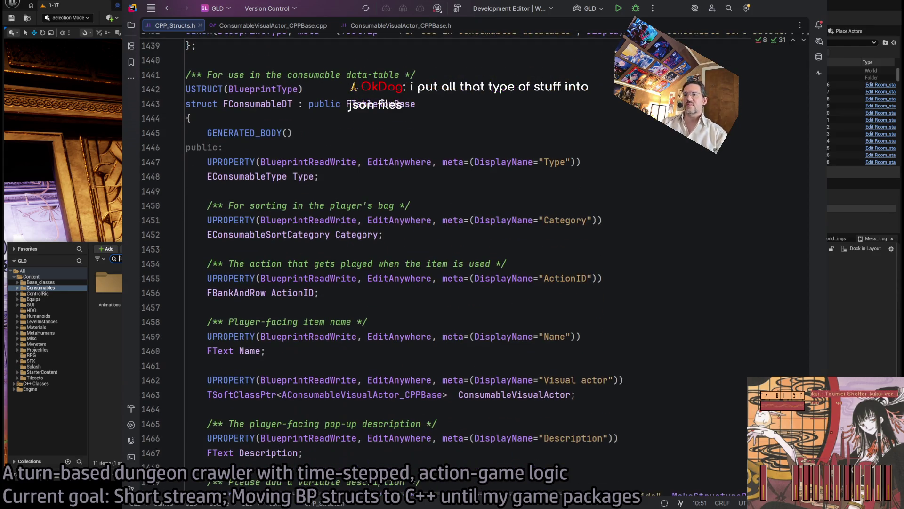
pyautogui.hotkey('alt', 'Tab')
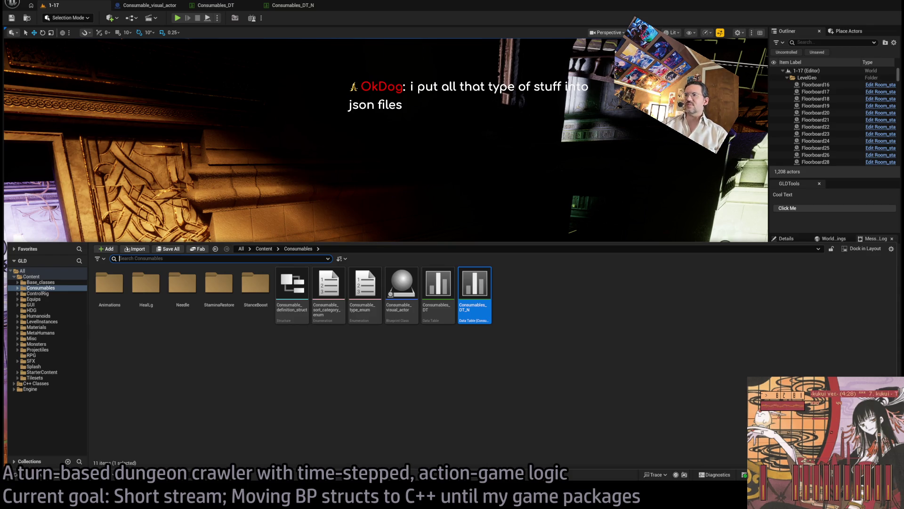
pyautogui.click(541, 303)
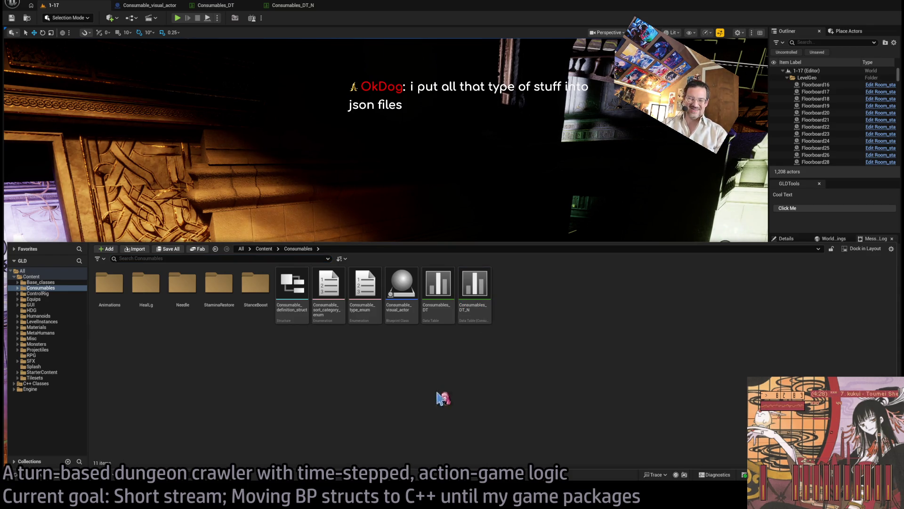
pyautogui.hotkey('alt', 'Tab')
pyautogui.hotkey('alt', 'Tab')
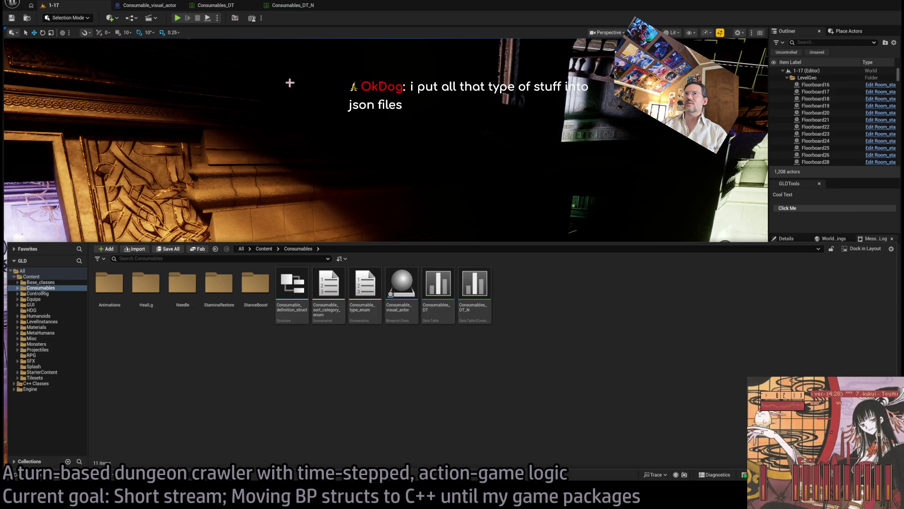
pyautogui.click(221, 6)
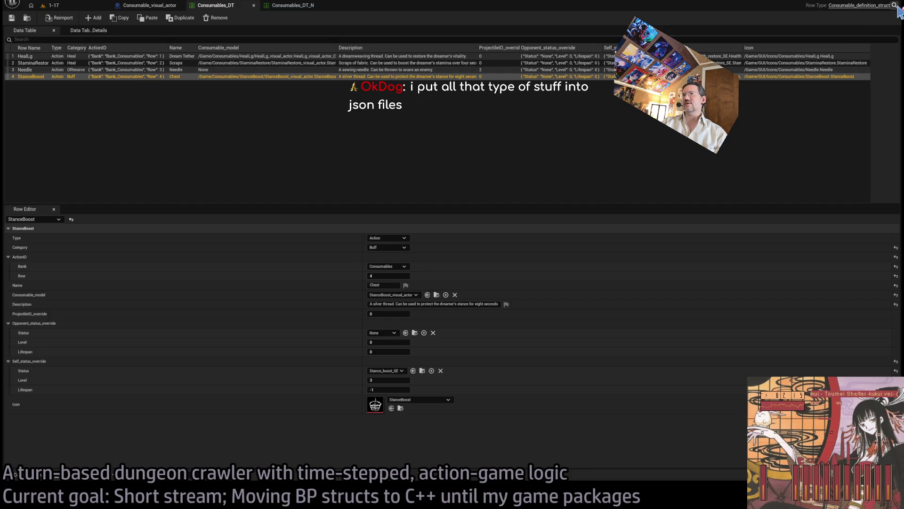
pyautogui.click(292, 6)
pyautogui.click(236, 6)
pyautogui.click(266, 7)
pyautogui.click(52, 5)
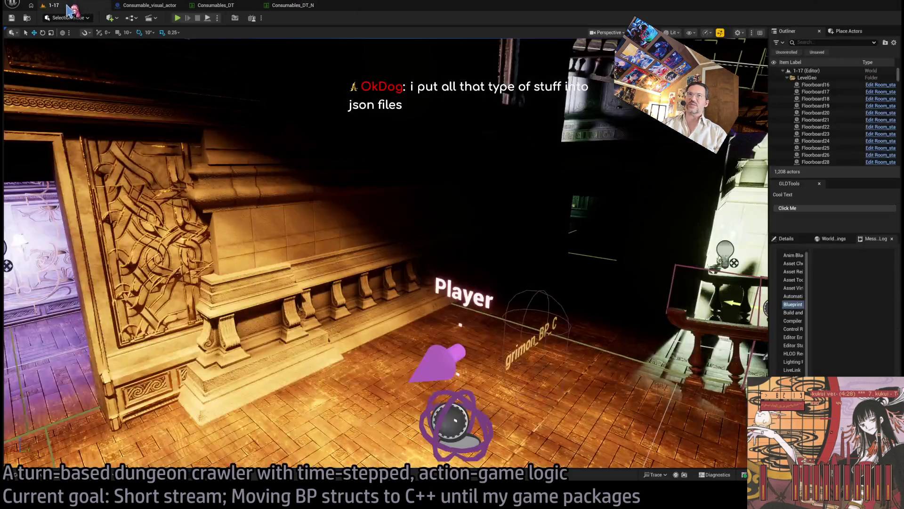
pyautogui.hotkey('ctrl', 'space')
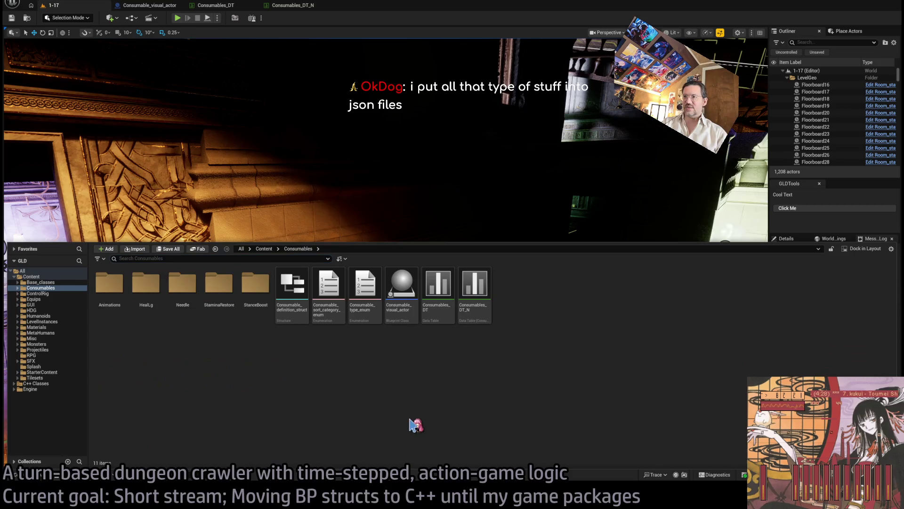
pyautogui.click(440, 293)
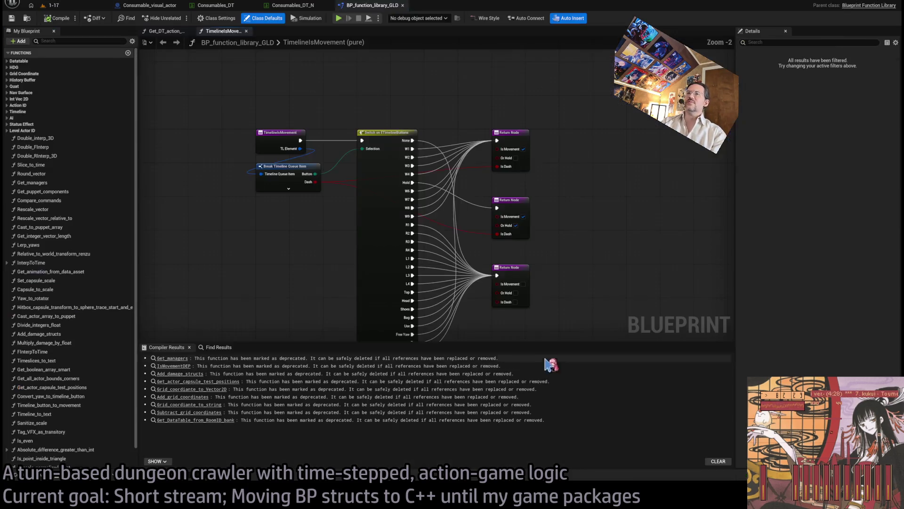
# Close the TimelineIsMovement and Get_DT_action graphs and open Get_DT_consumable_by_row_number
pyautogui.scroll(-2, 333, 188)
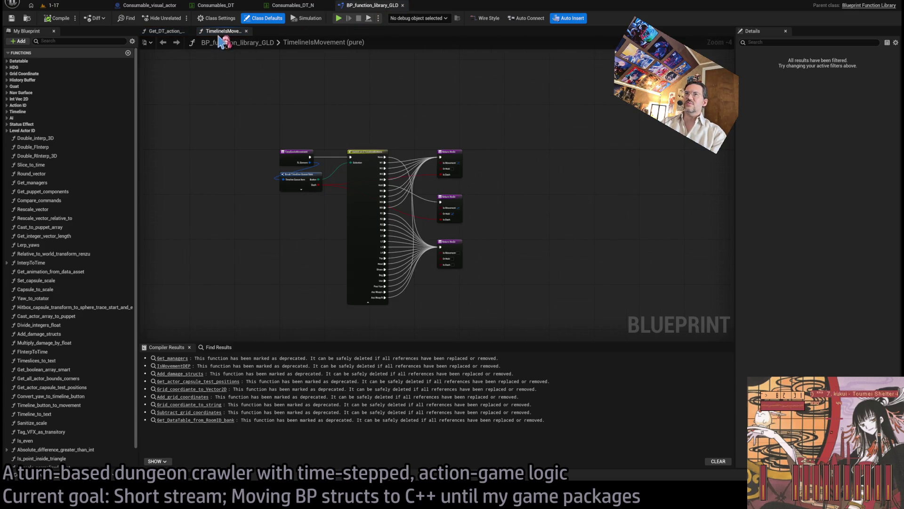
pyautogui.middleClick(217, 32)
pyautogui.middleClick(176, 32)
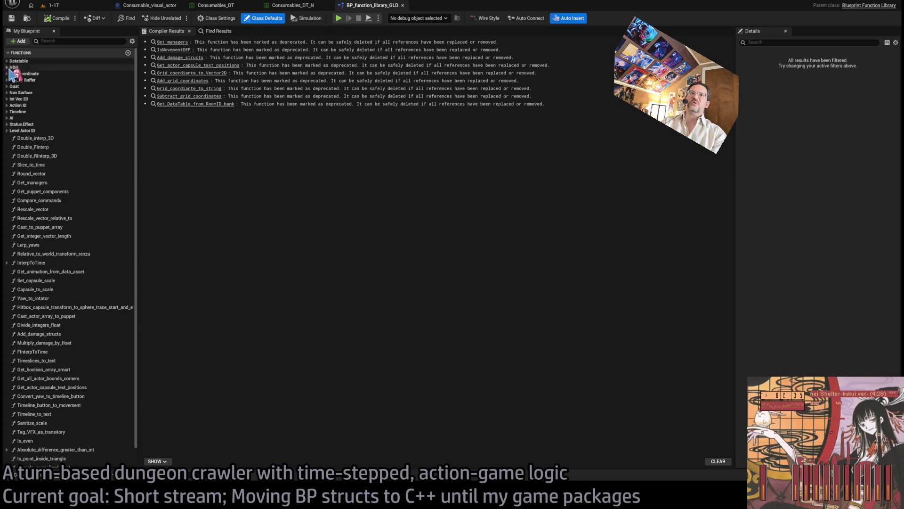
pyautogui.click(7, 61)
pyautogui.doubleClick(94, 79)
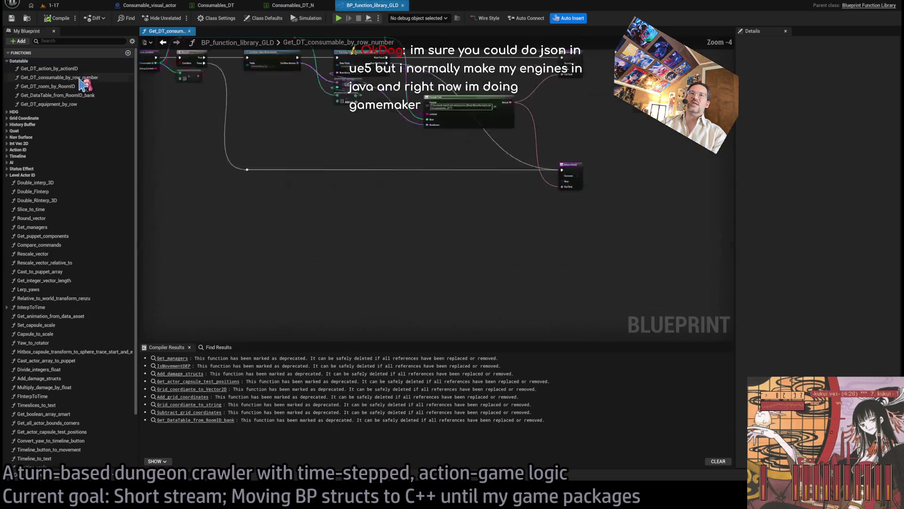
# Wire the found Out Row into the Return Node's Row pin and save the function library
pyautogui.moveTo(313, 198)
pyautogui.mouseDown()
pyautogui.moveTo(457, 228)
pyautogui.moveTo(305, 226)
pyautogui.moveTo(396, 254)
pyautogui.moveTo(358, 214)
pyautogui.moveTo(474, 221)
pyautogui.moveTo(441, 250)
pyautogui.mouseUp()
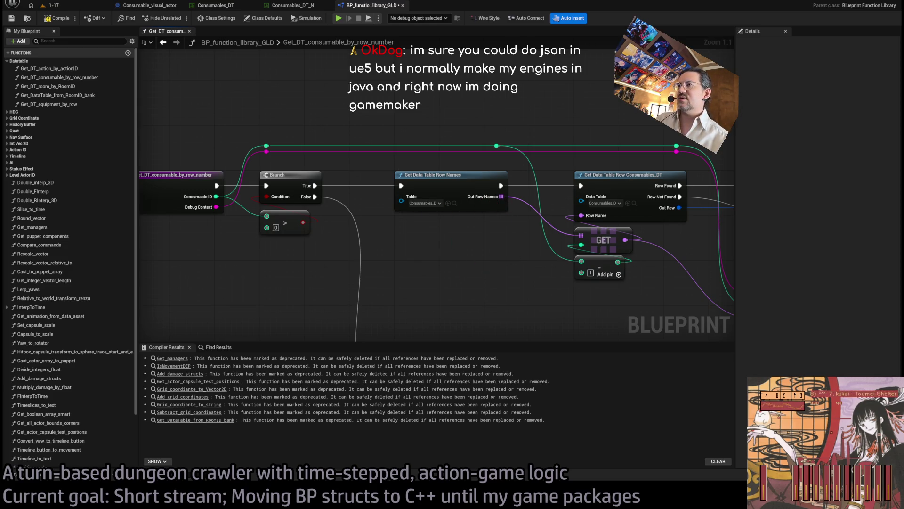
pyautogui.moveTo(511, 253); pyautogui.dragTo(429, 249)
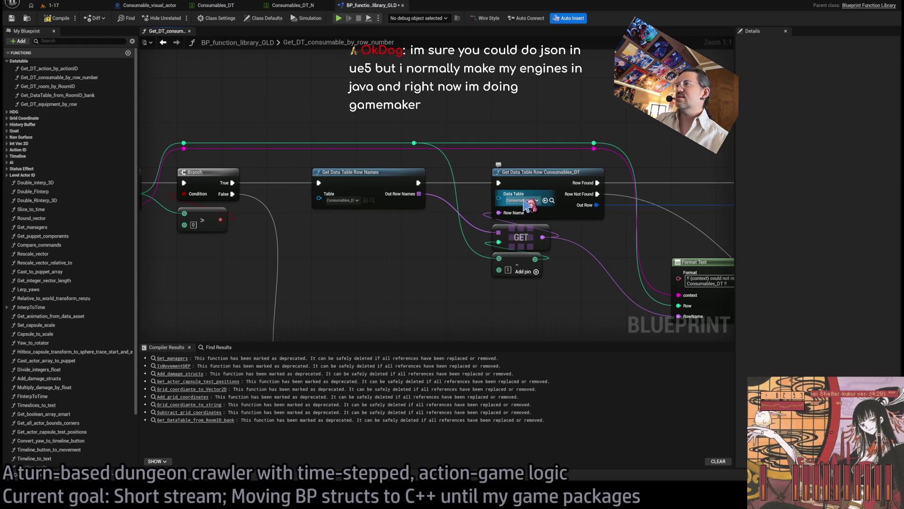
pyautogui.moveTo(527, 204); pyautogui.dragTo(484, 230)
pyautogui.moveTo(677, 224); pyautogui.dragTo(588, 235)
pyautogui.moveTo(420, 236)
pyautogui.mouseDown()
pyautogui.moveTo(456, 231)
pyautogui.moveTo(375, 212)
pyautogui.moveTo(514, 154)
pyautogui.moveTo(467, 201)
pyautogui.mouseUp()
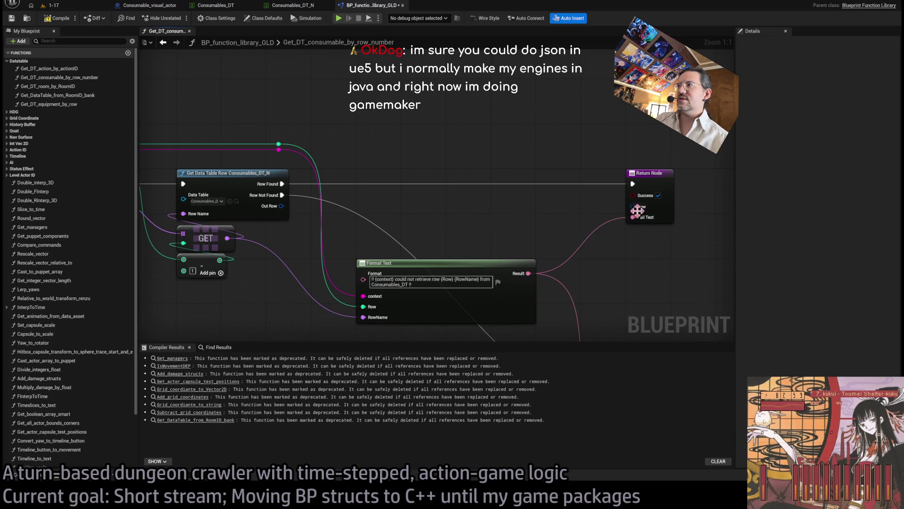
pyautogui.click(650, 173)
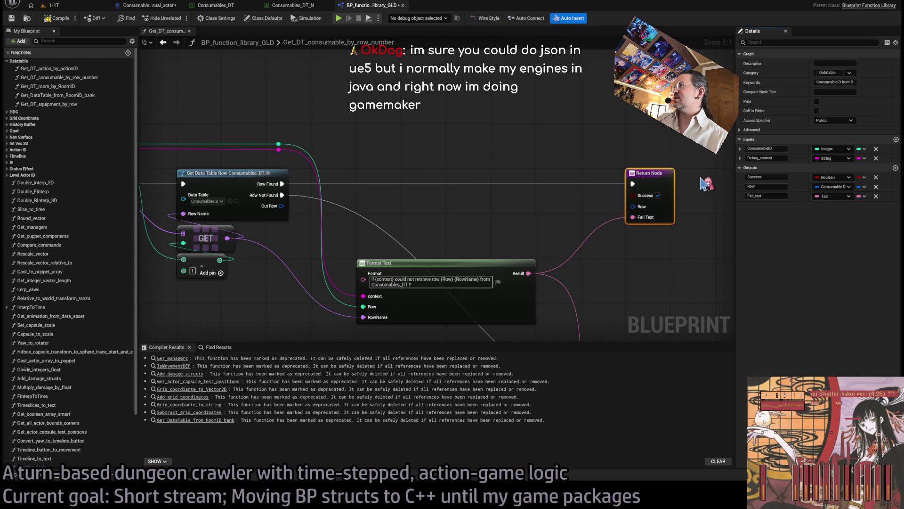
pyautogui.moveTo(282, 206); pyautogui.dragTo(634, 207)
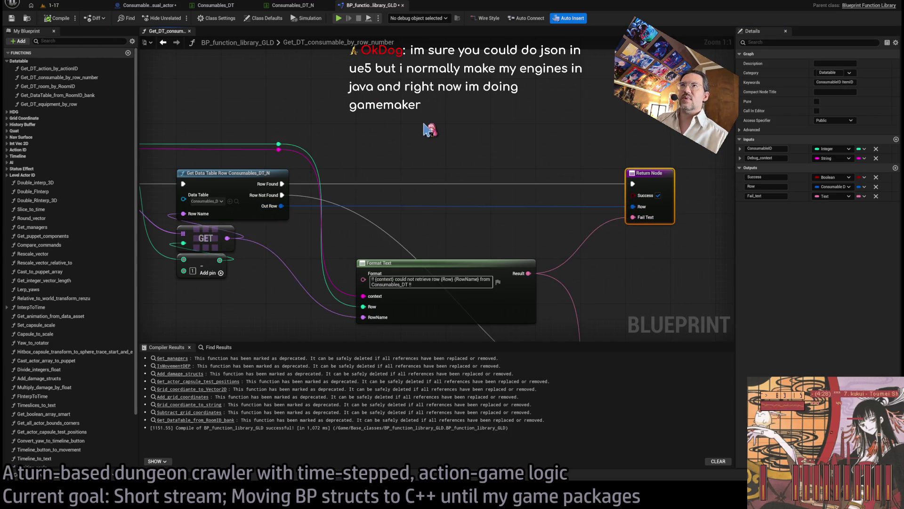
pyautogui.click(429, 129)
pyautogui.hotkey('ctrl', 's')
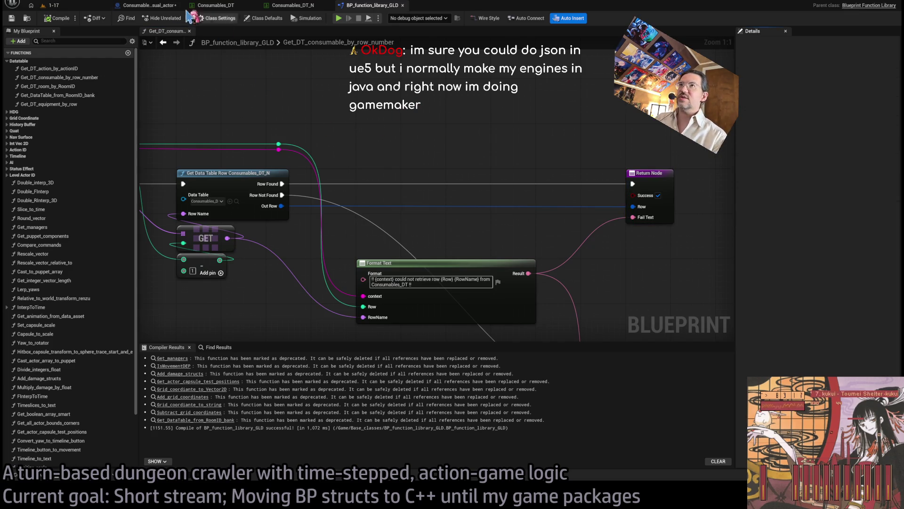
# Switch back to the 1-17 level editor tab
pyautogui.click(81, 7)
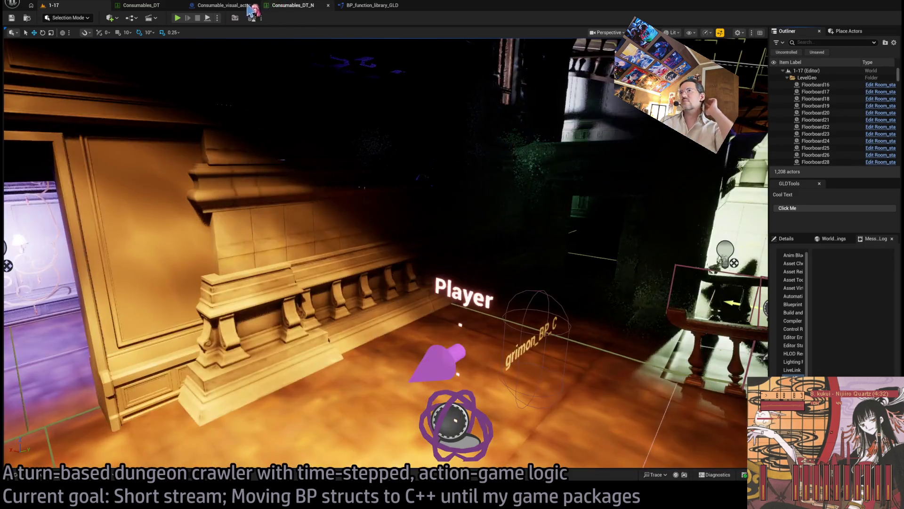
# Change Consumable_definition's type to Consumable DT after the compile error, then recompile Consumable_visual_actor
pyautogui.click(221, 6)
pyautogui.click(58, 18)
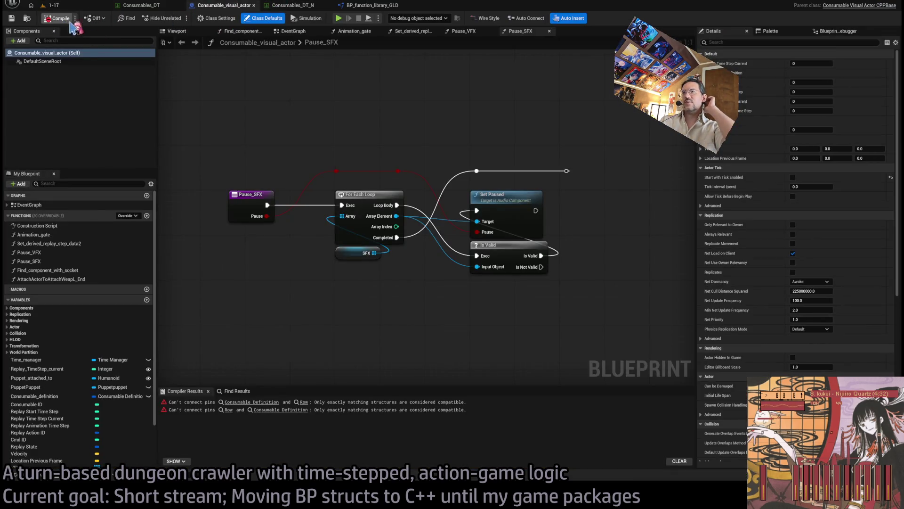
pyautogui.click(252, 401)
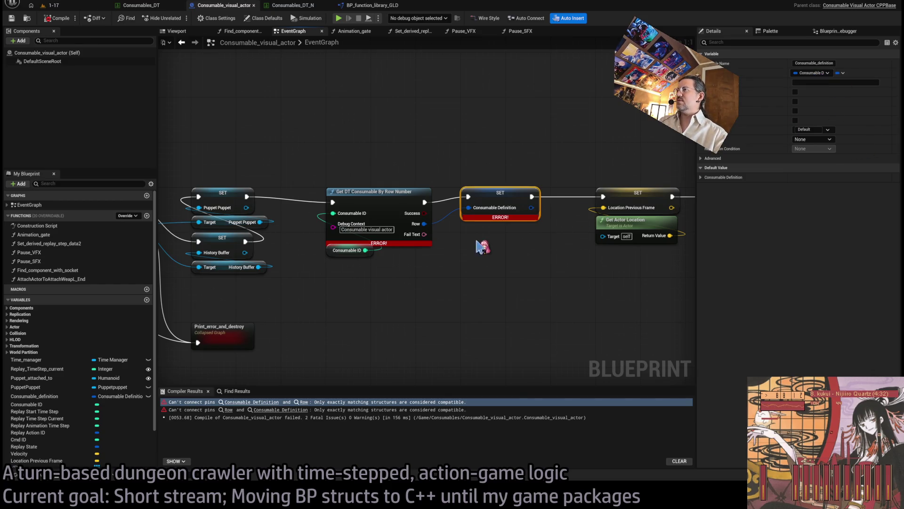
pyautogui.click(434, 137)
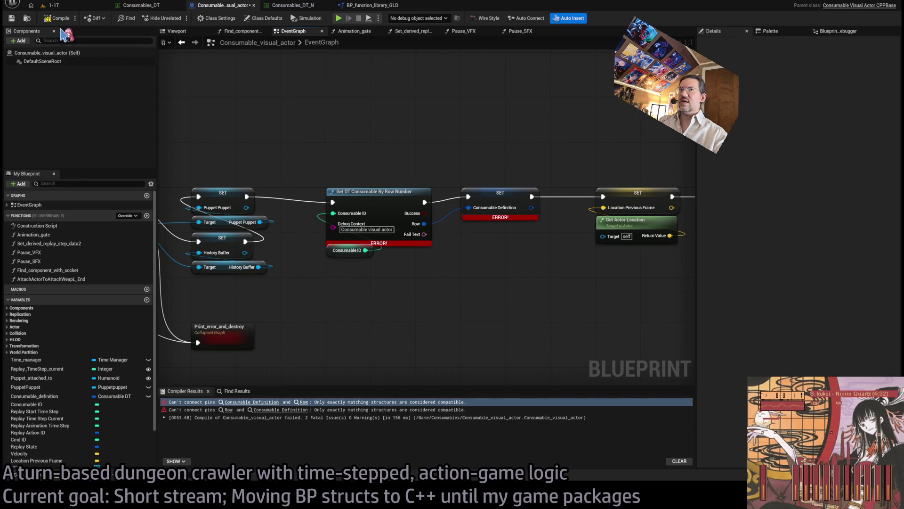
pyautogui.click(71, 22)
# Close the Animation_gate, Find_component_with_socket, Set_derived_replay_step_data2, Pause_VFX and Pause_SFX graphs
pyautogui.scroll(-4, 478, 299)
pyautogui.scroll(2, 500, 259)
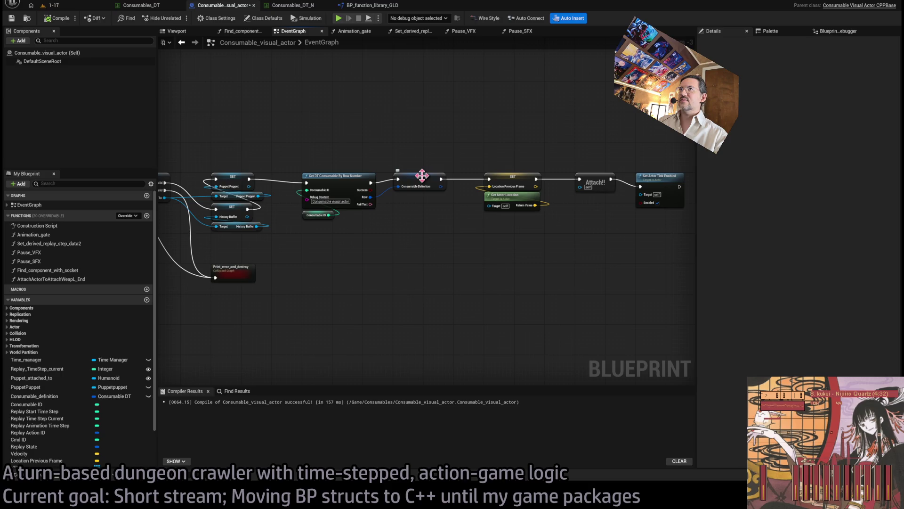
pyautogui.moveTo(459, 254)
pyautogui.mouseDown()
pyautogui.moveTo(626, 232)
pyautogui.moveTo(626, 323)
pyautogui.moveTo(610, 314)
pyautogui.mouseUp()
pyautogui.scroll(1, 626, 232)
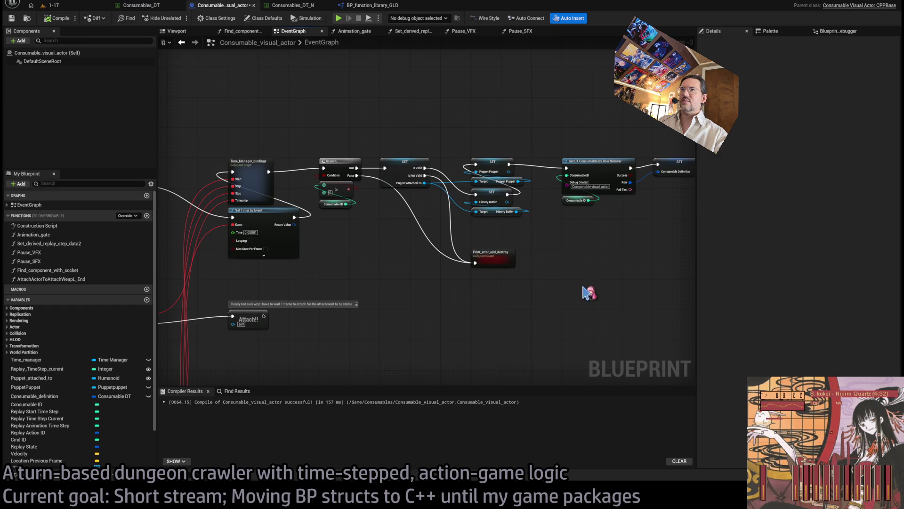
pyautogui.click(379, 31)
pyautogui.click(378, 31)
pyautogui.click(379, 31)
pyautogui.click(264, 32)
pyautogui.click(322, 31)
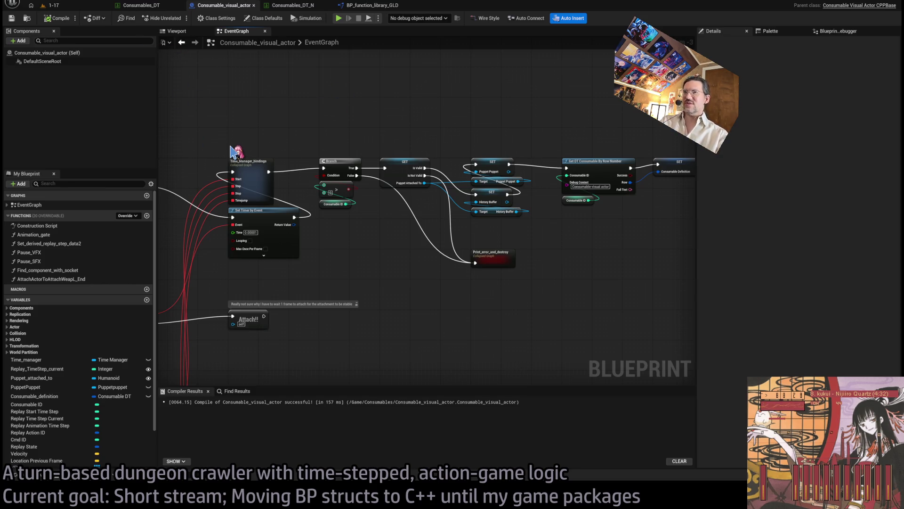
pyautogui.click(27, 18)
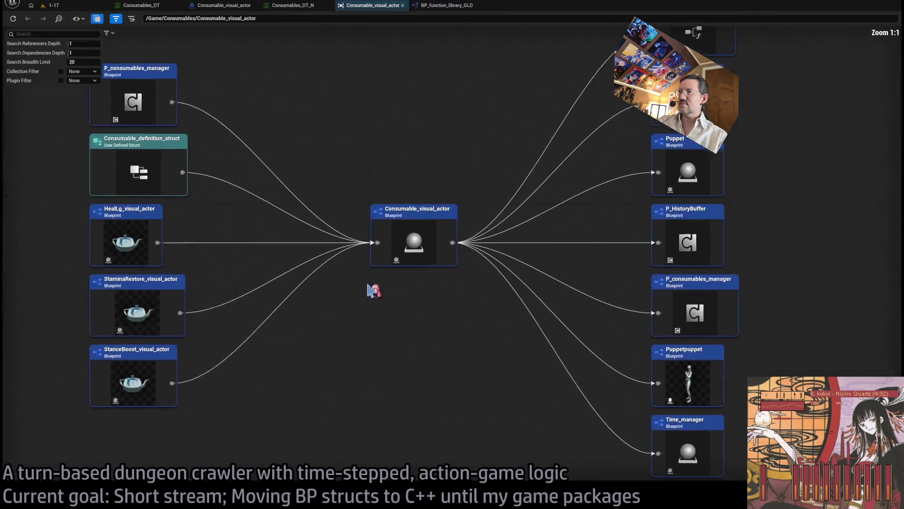
# Open HealLg, StaminaRestore and StanceBoost visual actors from Consumable_visual_actor's Reference Viewer
pyautogui.hotkey('alt', 'shift', 'r')
pyautogui.click(176, 256)
pyautogui.keyDown('ctrl'); pyautogui.click(196, 339); pyautogui.keyUp('ctrl')
pyautogui.keyDown('ctrl'); pyautogui.click(183, 386); pyautogui.keyUp('ctrl')
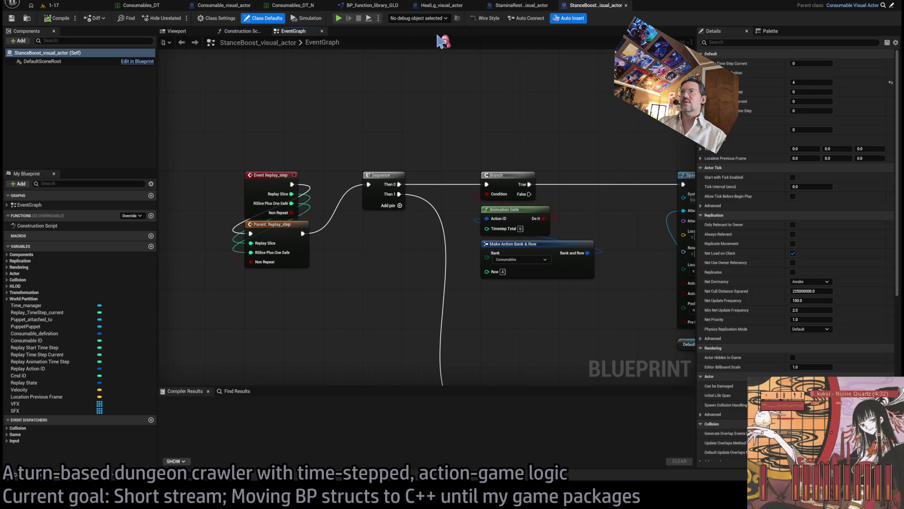
pyautogui.middleClick(375, 9)
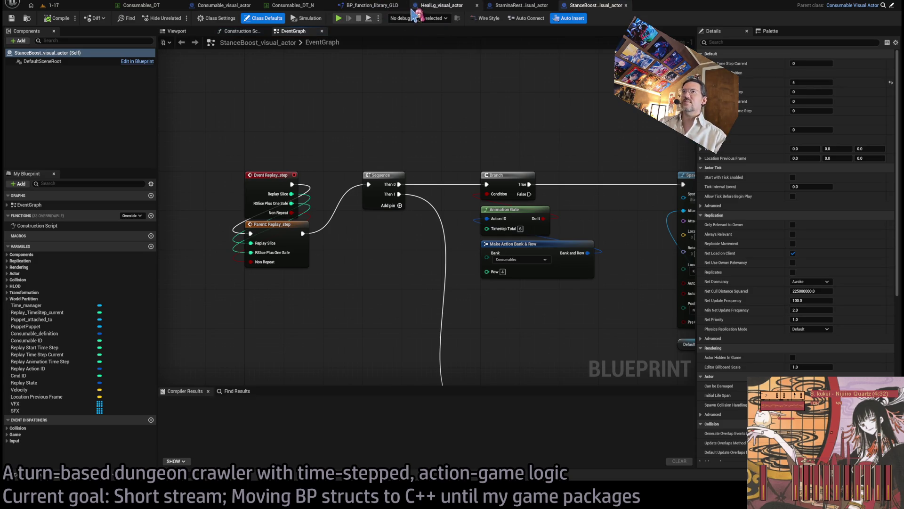
# Compile HealLg_visual_actor, StaminaRestore_visual_actor and StanceBoost_visual_actor
pyautogui.click(57, 17)
pyautogui.click(522, 5)
pyautogui.click(57, 18)
pyautogui.click(596, 6)
pyautogui.click(57, 18)
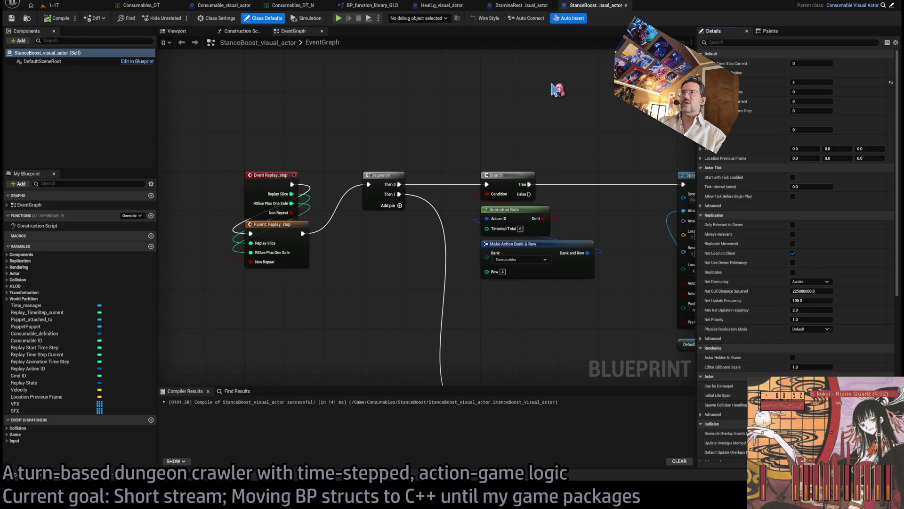
# Close all blueprint and data table editors, leaving level 1-17 showing
pyautogui.middleClick(443, 5)
pyautogui.middleClick(442, 5)
pyautogui.middleClick(443, 6)
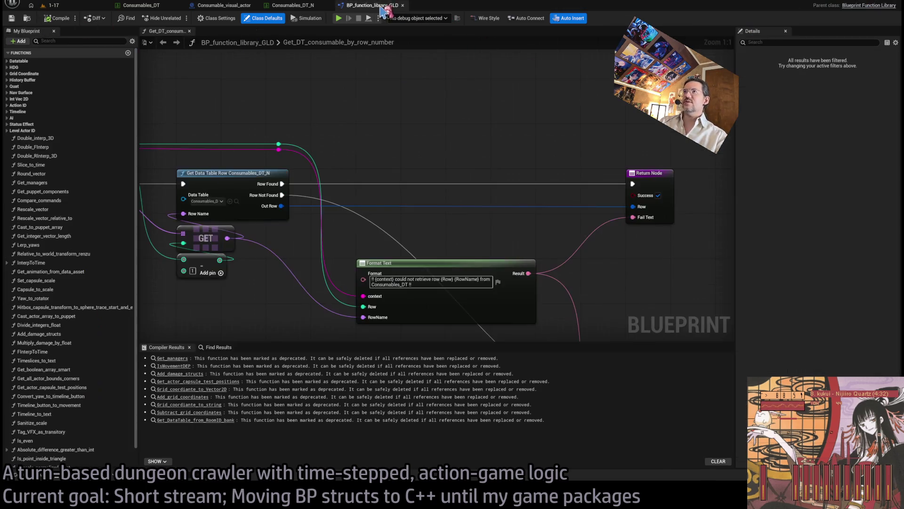
pyautogui.middleClick(372, 5)
pyautogui.middleClick(297, 5)
pyautogui.middleClick(209, 6)
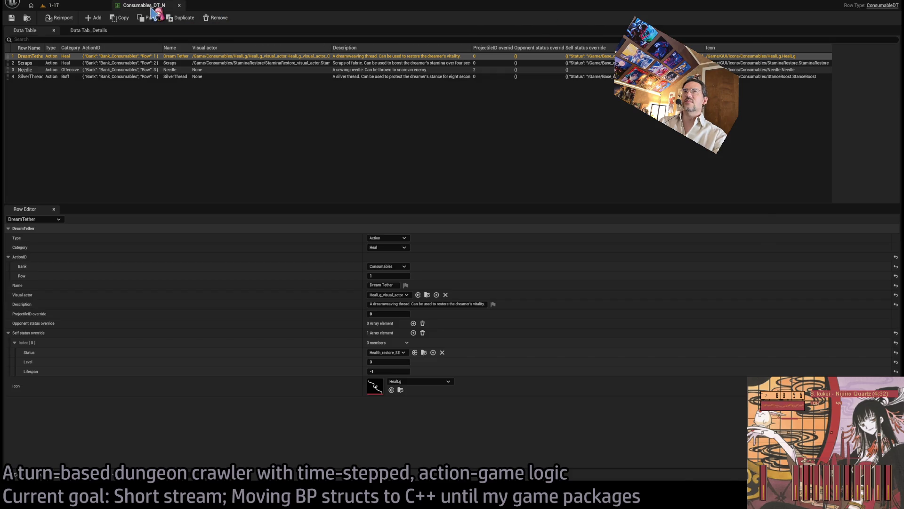
pyautogui.middleClick(146, 6)
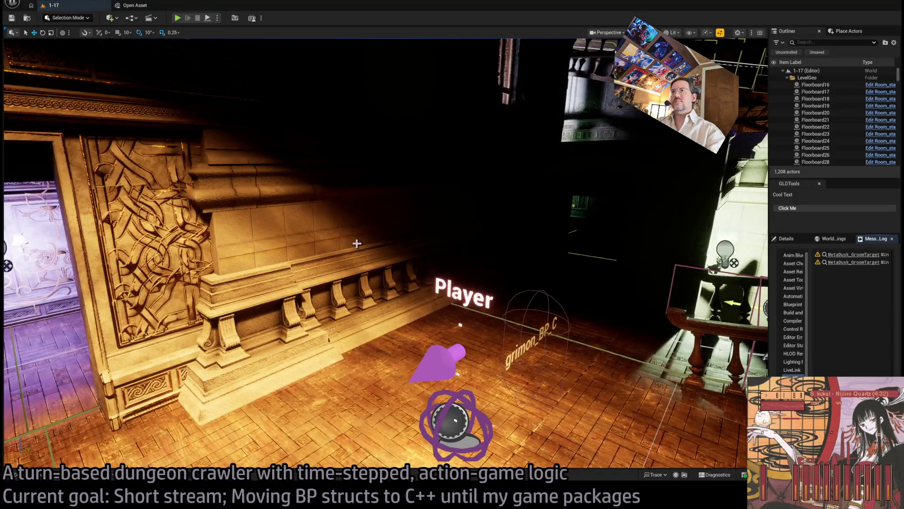
pyautogui.hotkey('ctrl', 'p')
# Open P_consumables_manager, compile it, and jump to the first struct connection error
pyautogui.write('consxum')
pyautogui.hotkey('ctrl', 'BackSpace')
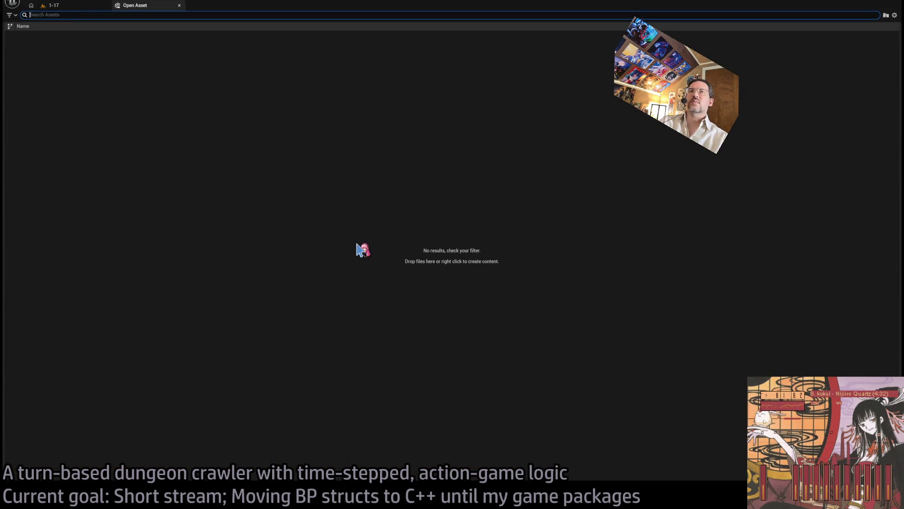
pyautogui.write('es_ma')
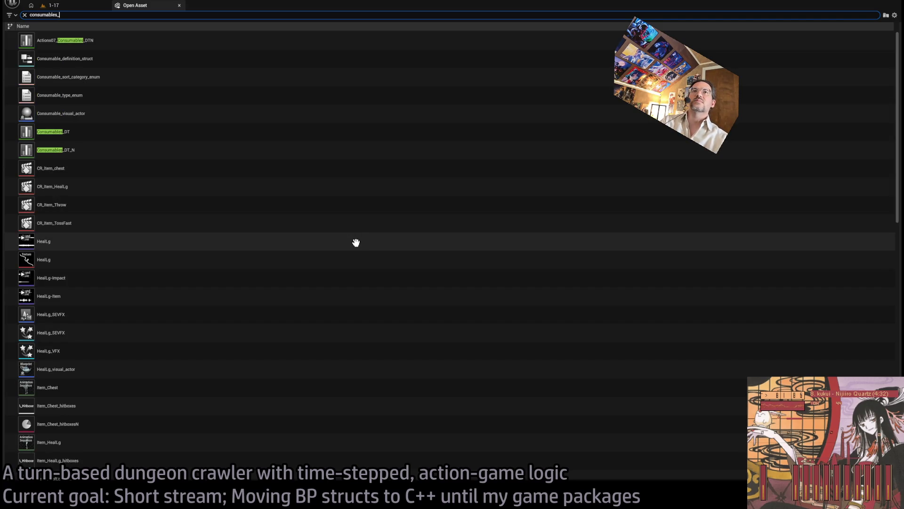
pyautogui.press('Return')
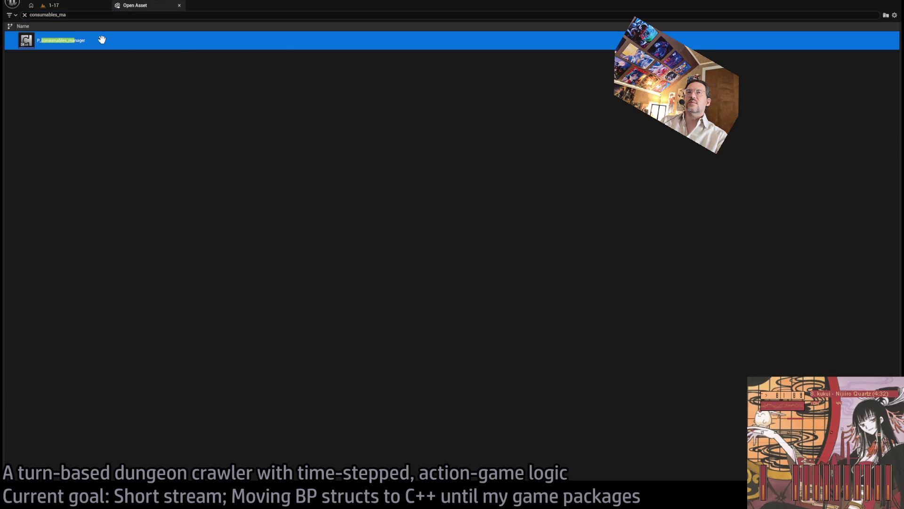
pyautogui.scroll(1, 351, 212)
pyautogui.click(60, 19)
pyautogui.scroll(1, 421, 174)
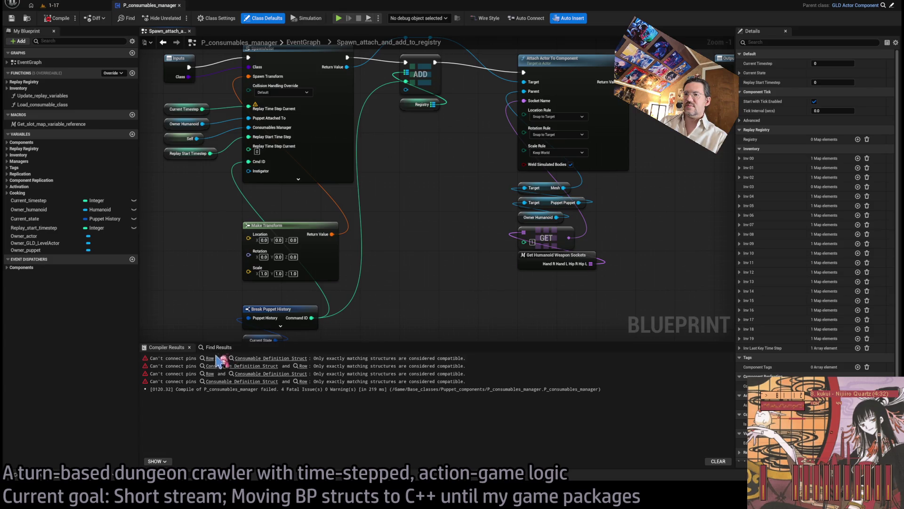
pyautogui.click(271, 358)
# Break Row into Break Consumable DT, feed Visual Actor into Load Class, and delete the old break node
pyautogui.moveTo(340, 230)
pyautogui.mouseDown()
pyautogui.moveTo(424, 237)
pyautogui.moveTo(389, 256)
pyautogui.mouseUp()
pyautogui.click(340, 235)
pyautogui.moveTo(314, 186); pyautogui.dragTo(454, 306)
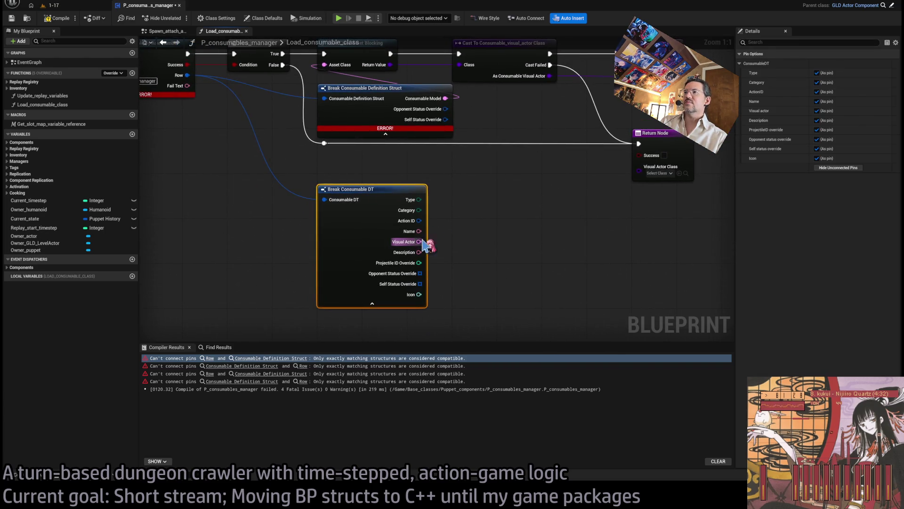
pyautogui.moveTo(419, 242)
pyautogui.mouseDown()
pyautogui.moveTo(417, 191)
pyautogui.moveTo(324, 65)
pyautogui.mouseUp()
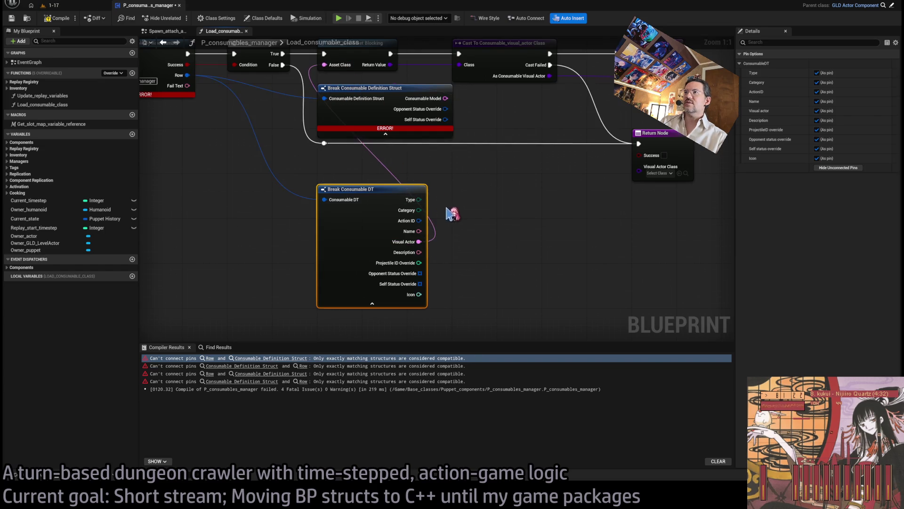
pyautogui.click(452, 162)
pyautogui.press('Delete')
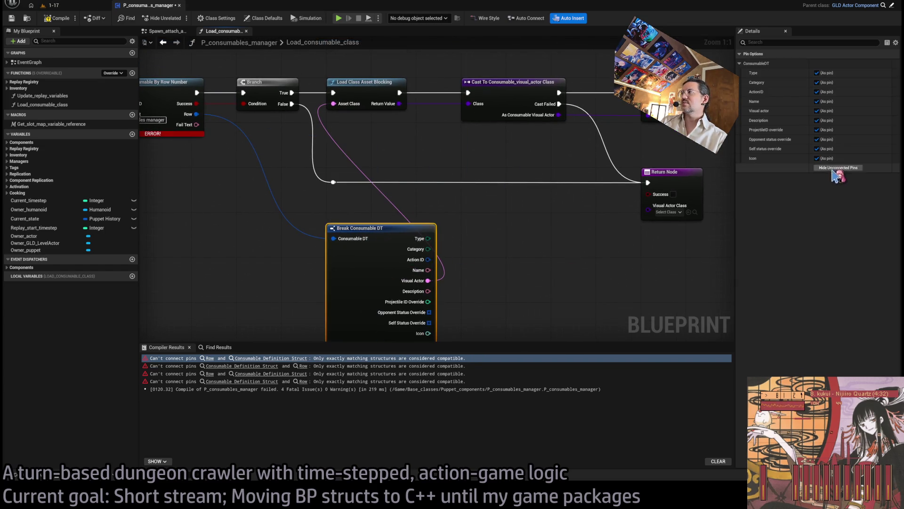
# Hide unconnected pins on Break Consumable DT, place it under Load Class, recompile, and open the next error
pyautogui.click(837, 168)
pyautogui.moveTo(375, 231); pyautogui.dragTo(375, 132)
pyautogui.click(468, 176)
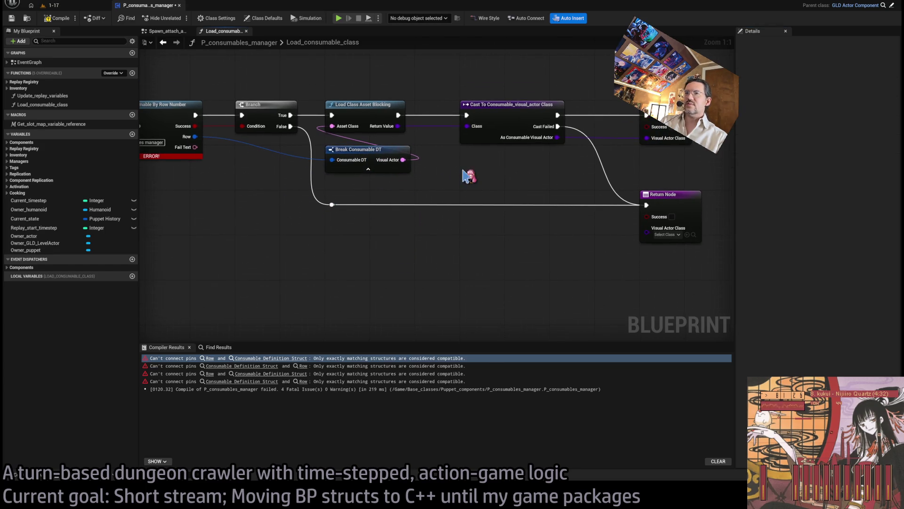
pyautogui.click(57, 18)
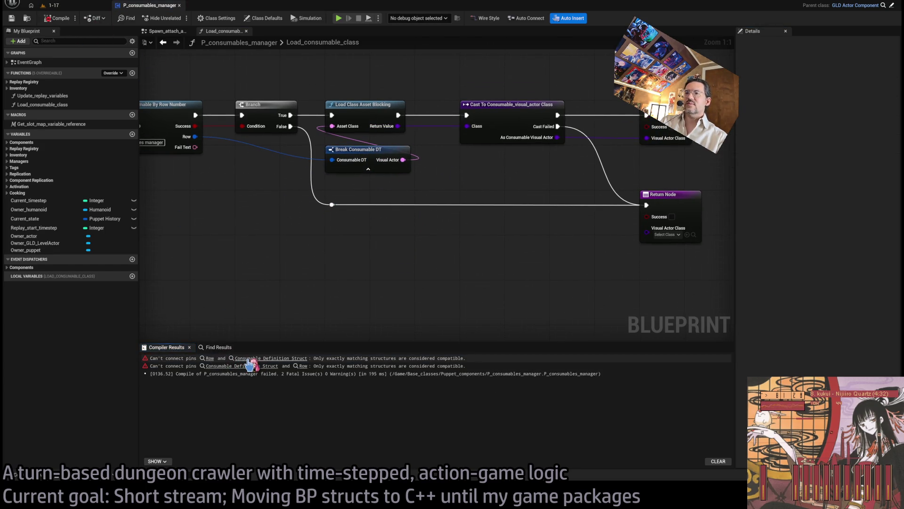
pyautogui.click(248, 361)
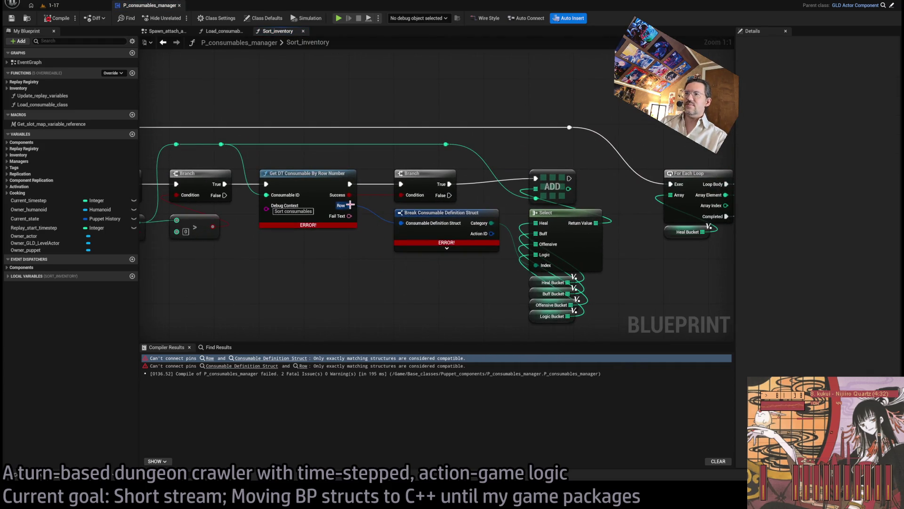
# Break Sort_inventory's Row into Break Consumable DT showing only the Category pin
pyautogui.moveTo(353, 226)
pyautogui.mouseDown()
pyautogui.moveTo(409, 268)
pyautogui.moveTo(427, 266)
pyautogui.moveTo(410, 239)
pyautogui.mouseUp()
pyautogui.moveTo(308, 174); pyautogui.dragTo(357, 259)
pyautogui.click(839, 167)
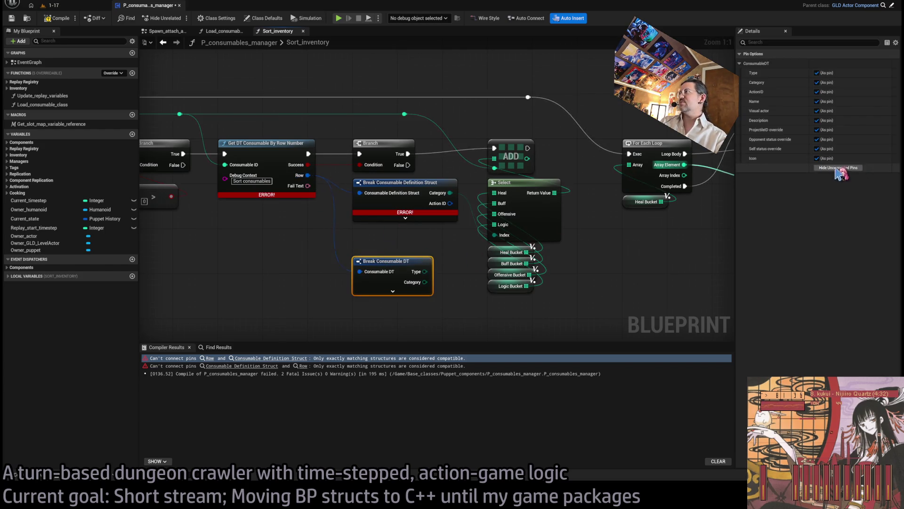
pyautogui.click(818, 83)
pyautogui.moveTo(426, 277); pyautogui.dragTo(401, 240)
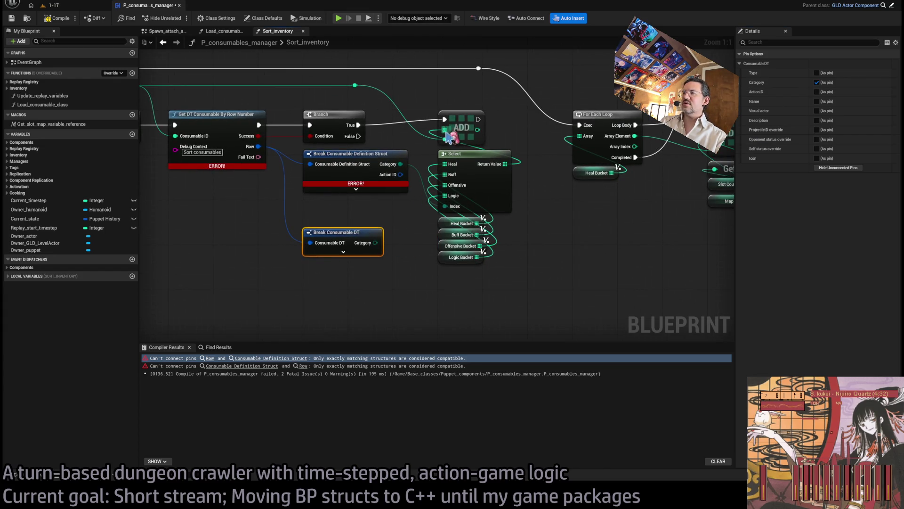
# Replace the old Select with a Category-indexed Select wired to Heal, Buff, Offensive and Logic buckets
pyautogui.moveTo(444, 129); pyautogui.dragTo(554, 262)
pyautogui.moveTo(375, 243); pyautogui.dragTo(540, 282)
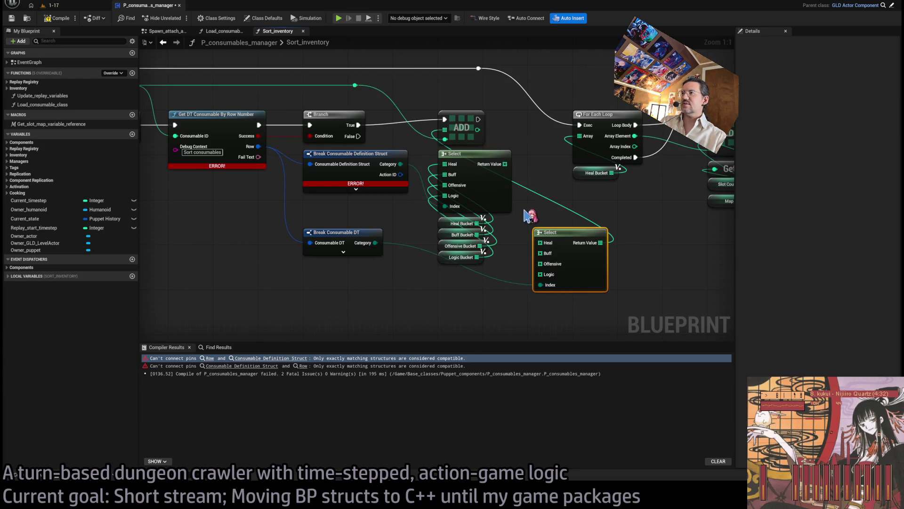
pyautogui.moveTo(444, 164); pyautogui.dragTo(540, 243)
pyautogui.moveTo(477, 234)
pyautogui.mouseDown()
pyautogui.moveTo(505, 242)
pyautogui.moveTo(541, 216)
pyautogui.moveTo(523, 188)
pyautogui.mouseUp()
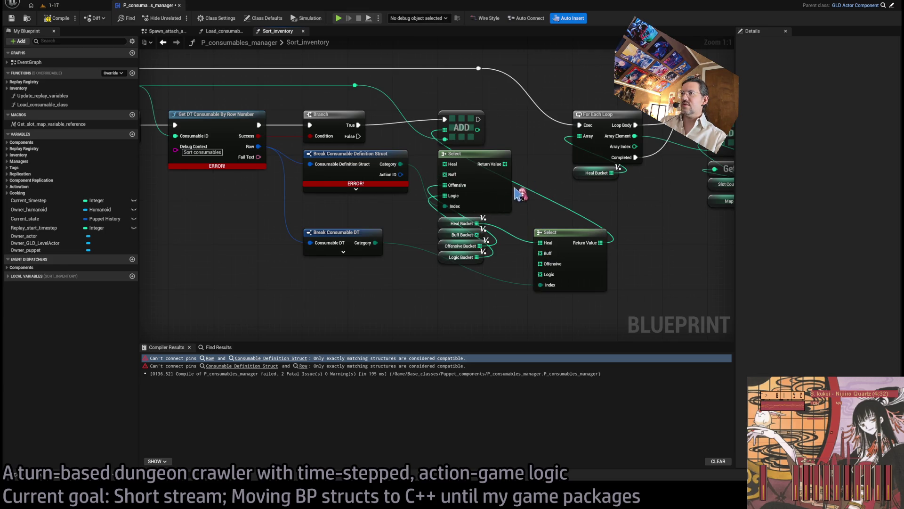
pyautogui.moveTo(477, 235); pyautogui.dragTo(540, 253)
pyautogui.moveTo(480, 246)
pyautogui.mouseDown()
pyautogui.moveTo(540, 264)
pyautogui.moveTo(542, 286)
pyautogui.moveTo(540, 274)
pyautogui.mouseUp()
pyautogui.click(499, 179)
pyautogui.press('Delete')
pyautogui.moveTo(552, 239); pyautogui.dragTo(459, 162)
pyautogui.click(502, 215)
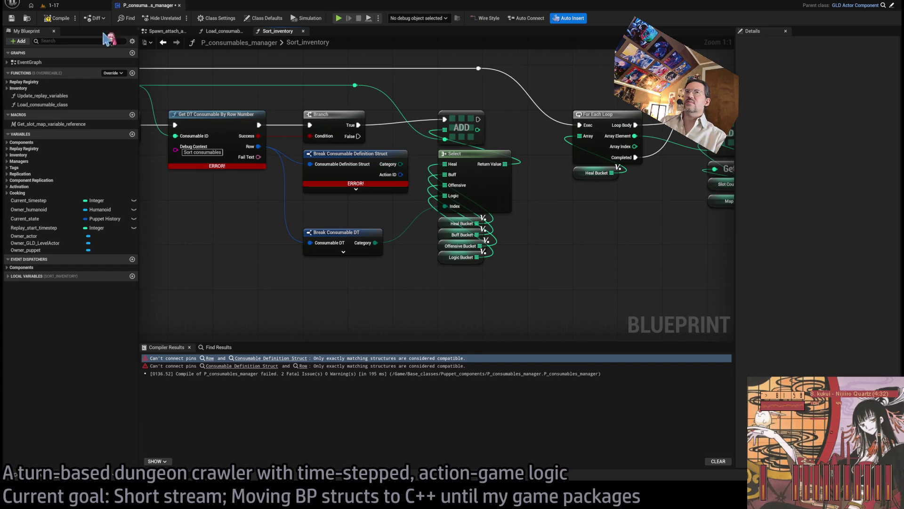
# Return to Load_consumable_class, recompile P_consumables_manager successfully, and close the blueprint
pyautogui.scroll(-3, 403, 267)
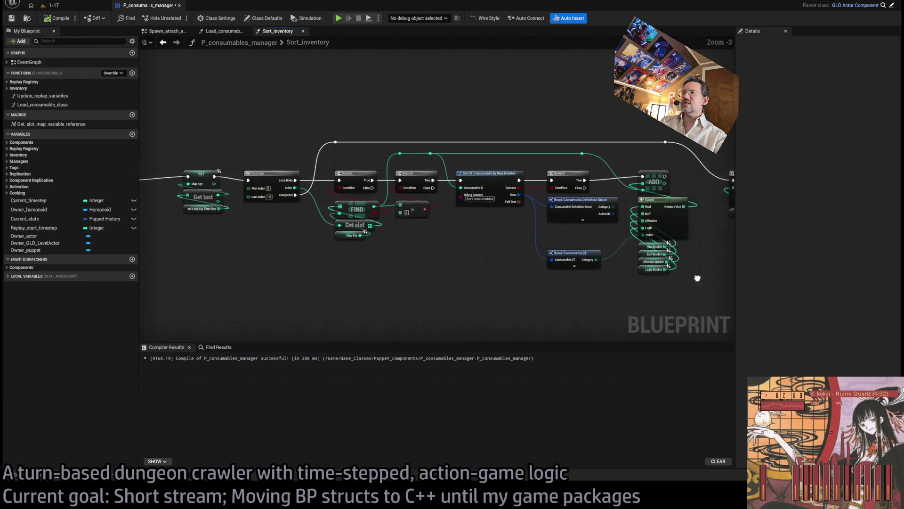
pyautogui.moveTo(518, 258)
pyautogui.mouseDown()
pyautogui.moveTo(141, 264)
pyautogui.moveTo(617, 285)
pyautogui.mouseUp()
pyautogui.scroll(-5, 414, 264)
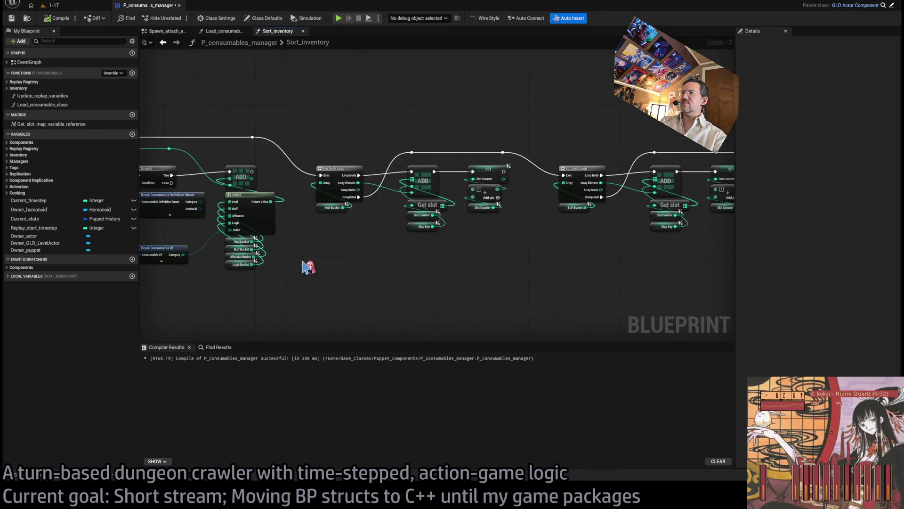
pyautogui.moveTo(208, 147)
pyautogui.mouseDown()
pyautogui.moveTo(716, 308)
pyautogui.moveTo(596, 283)
pyautogui.mouseUp()
pyautogui.moveTo(188, 164)
pyautogui.mouseDown()
pyautogui.moveTo(488, 259)
pyautogui.moveTo(696, 296)
pyautogui.mouseUp()
pyautogui.click(483, 231)
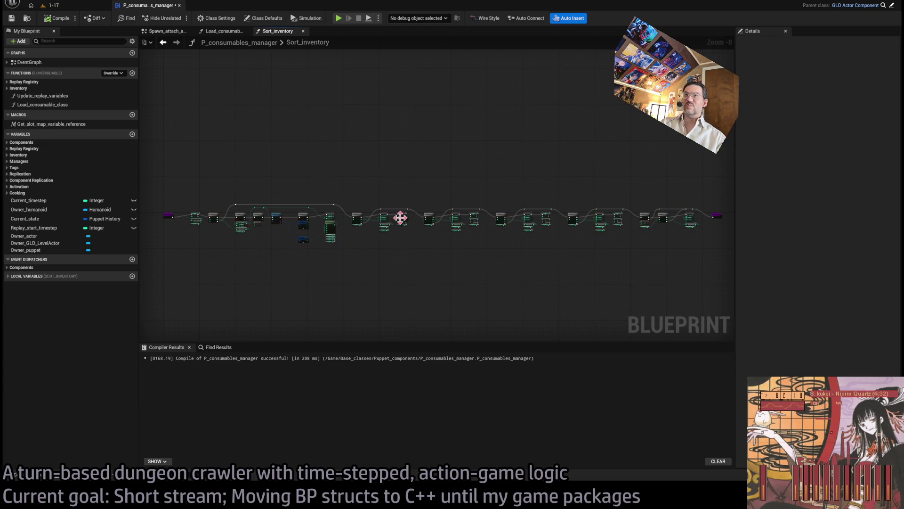
pyautogui.hotkey('alt', 'Left')
pyautogui.scroll(-5, 465, 242)
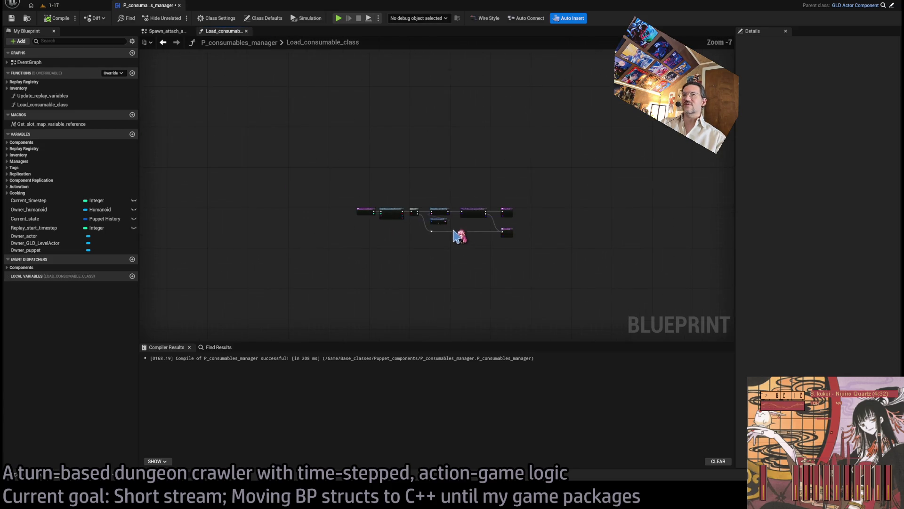
pyautogui.click(58, 17)
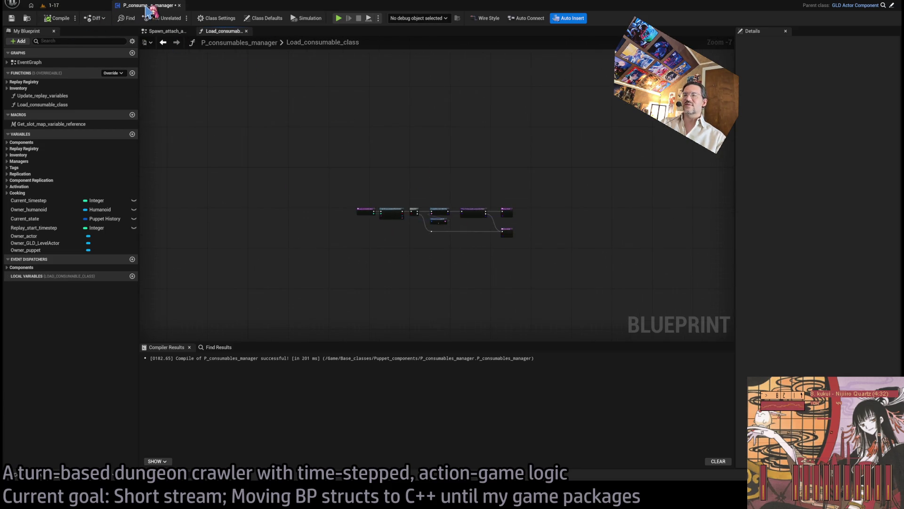
pyautogui.click(177, 6)
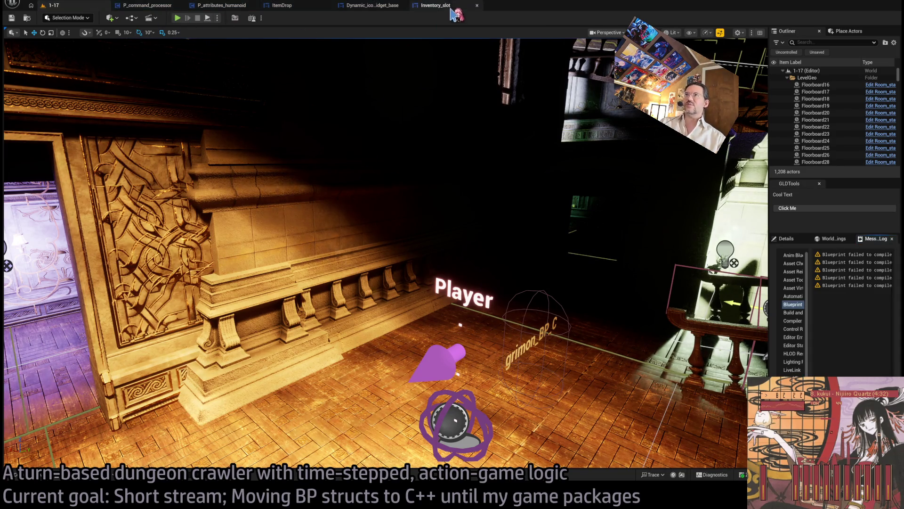
# In Inventory_slot's graph, jump to the errored SET Consumable Definition node and inspect the variable
pyautogui.click(447, 6)
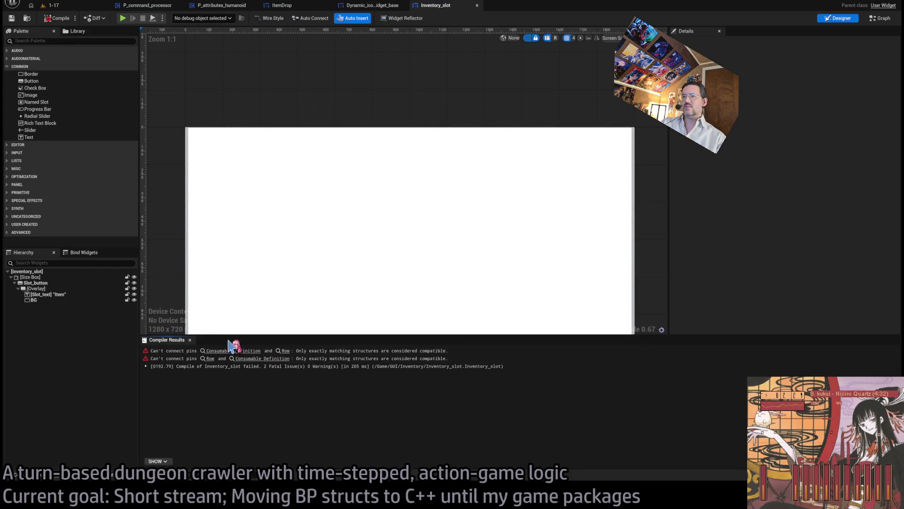
pyautogui.click(232, 350)
pyautogui.moveTo(432, 318)
pyautogui.mouseDown()
pyautogui.moveTo(608, 299)
pyautogui.moveTo(410, 293)
pyautogui.moveTo(565, 278)
pyautogui.mouseUp()
pyautogui.click(412, 155)
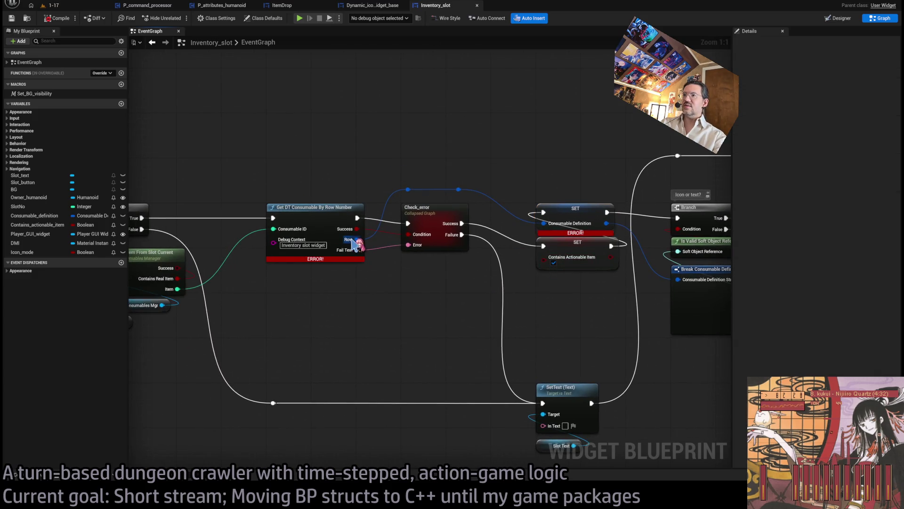
pyautogui.click(608, 231)
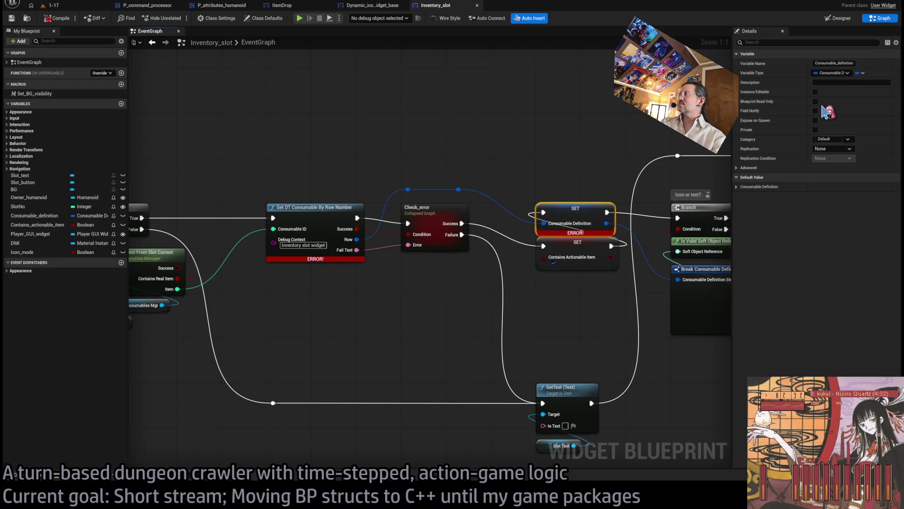
pyautogui.moveTo(477, 258)
pyautogui.mouseDown()
pyautogui.moveTo(426, 202)
pyautogui.moveTo(494, 346)
pyautogui.mouseUp()
# Replace the first Break Consumable Definition Struct with Break Consumable DT feeding Name and Icon, then compile
pyautogui.click(55, 18)
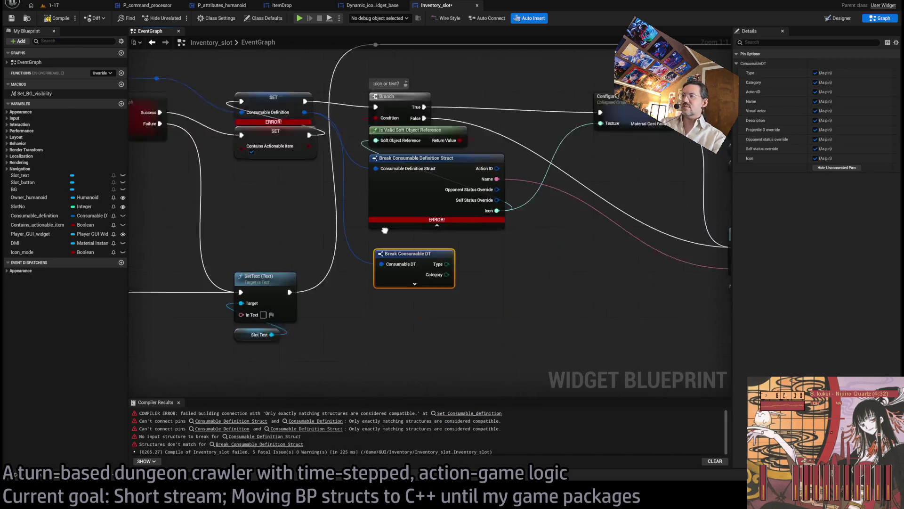
pyautogui.moveTo(430, 130)
pyautogui.mouseDown()
pyautogui.moveTo(490, 218)
pyautogui.moveTo(410, 246)
pyautogui.mouseUp()
pyautogui.moveTo(431, 161)
pyautogui.mouseDown()
pyautogui.moveTo(473, 311)
pyautogui.moveTo(410, 309)
pyautogui.mouseUp()
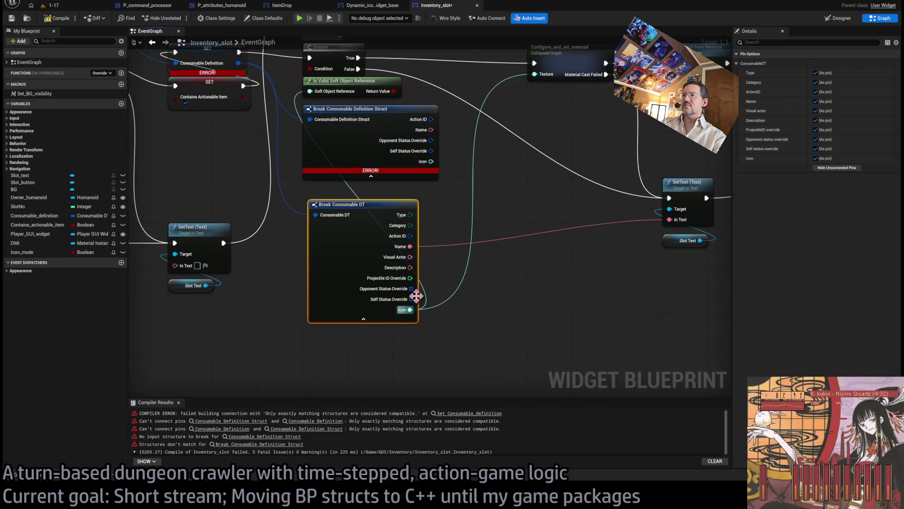
pyautogui.click(394, 202)
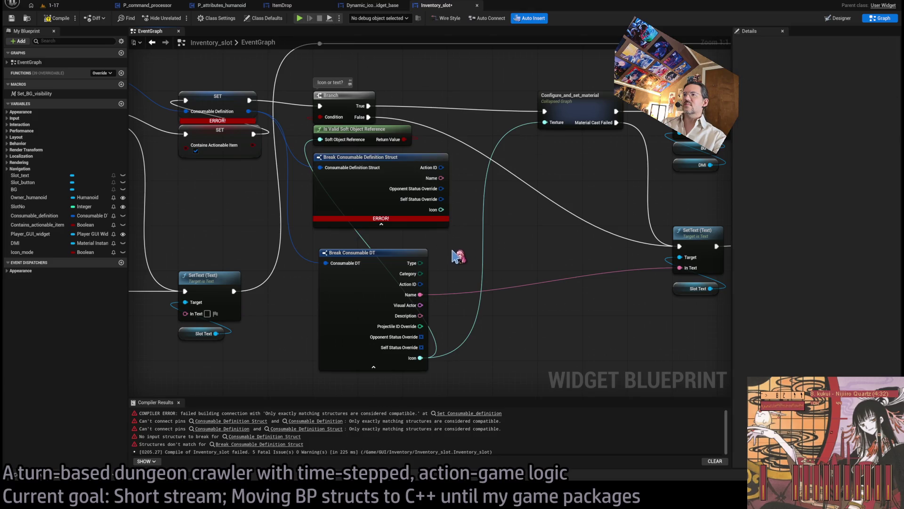
pyautogui.press('Delete')
pyautogui.moveTo(371, 251); pyautogui.dragTo(365, 156)
pyautogui.click(53, 18)
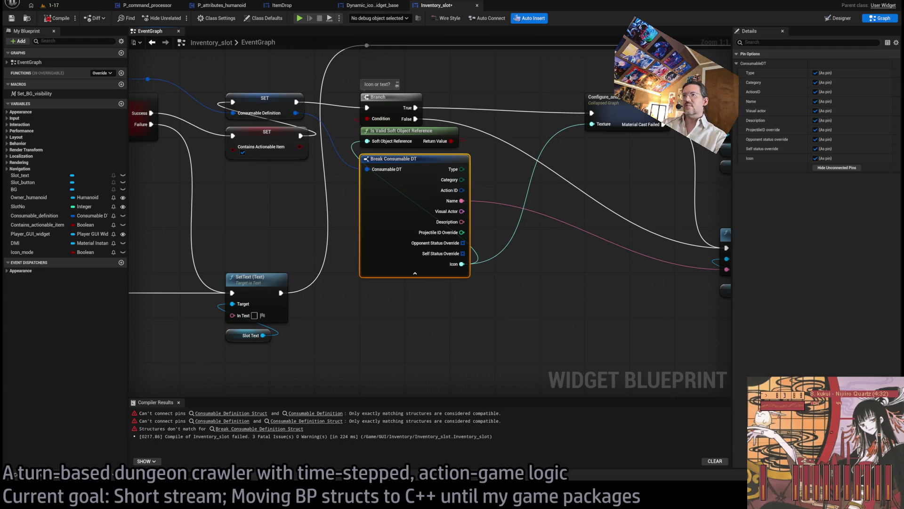
# Add a second Break Consumable DT from Consumable Definition showing only the Description pin
pyautogui.moveTo(531, 276); pyautogui.dragTo(449, 285)
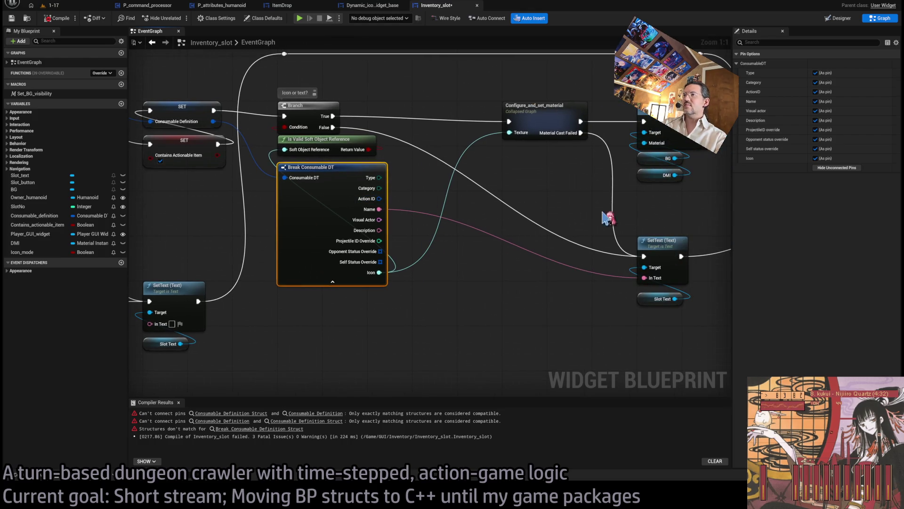
pyautogui.click(837, 168)
pyautogui.moveTo(485, 283)
pyautogui.mouseDown()
pyautogui.moveTo(198, 325)
pyautogui.moveTo(356, 298)
pyautogui.moveTo(495, 242)
pyautogui.moveTo(608, 221)
pyautogui.mouseUp()
pyautogui.scroll(-4, 356, 298)
pyautogui.scroll(4, 479, 244)
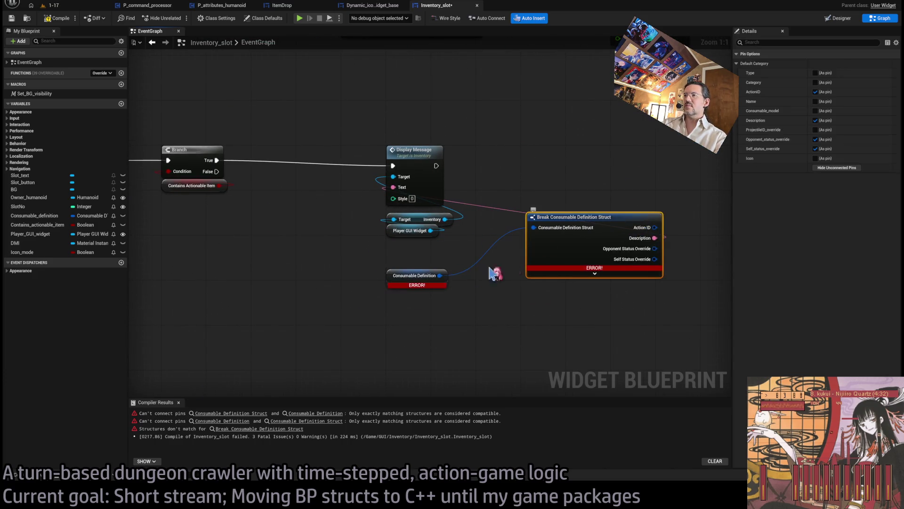
pyautogui.moveTo(440, 275); pyautogui.dragTo(497, 325)
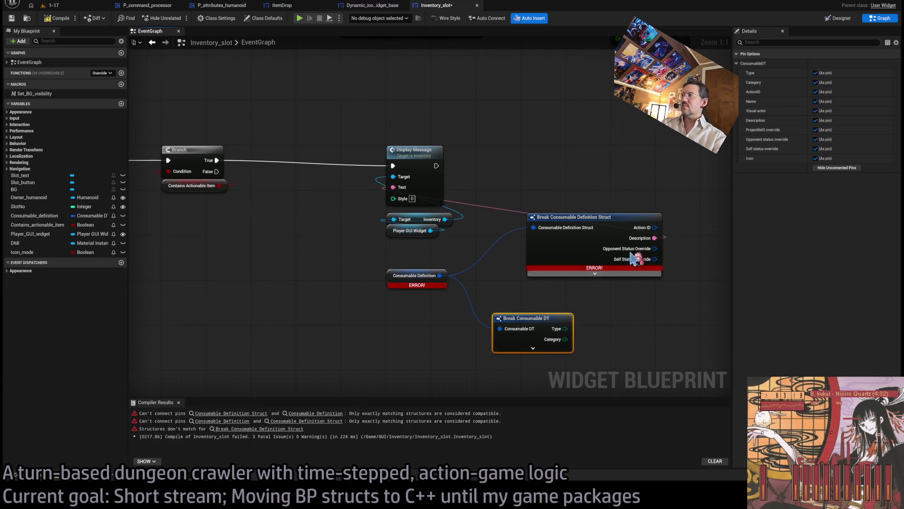
pyautogui.click(834, 167)
pyautogui.click(815, 120)
# Wire Description into Display Message's Text, delete the old break node, recompile and close Inventory_slot
pyautogui.moveTo(570, 328)
pyautogui.mouseDown()
pyautogui.moveTo(577, 321)
pyautogui.moveTo(505, 244)
pyautogui.moveTo(394, 187)
pyautogui.mouseUp()
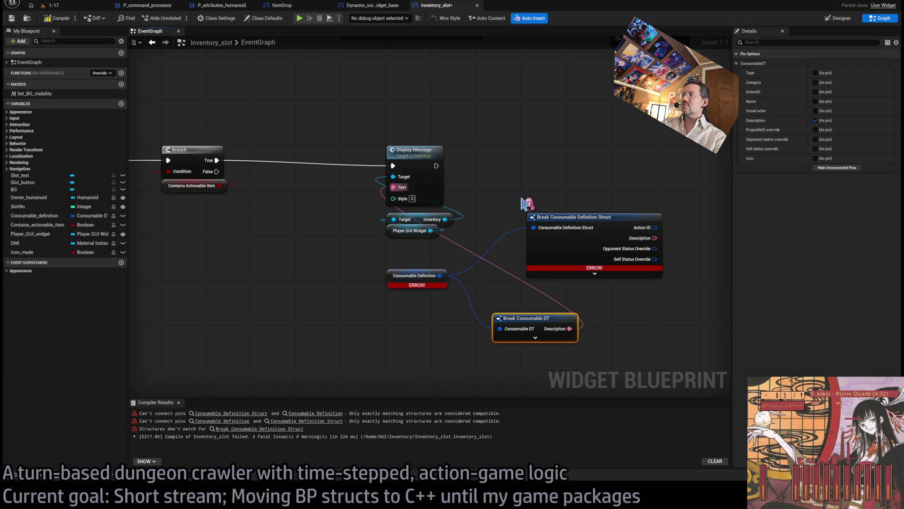
pyautogui.click(575, 217)
pyautogui.press('Delete')
pyautogui.moveTo(534, 325); pyautogui.dragTo(429, 252)
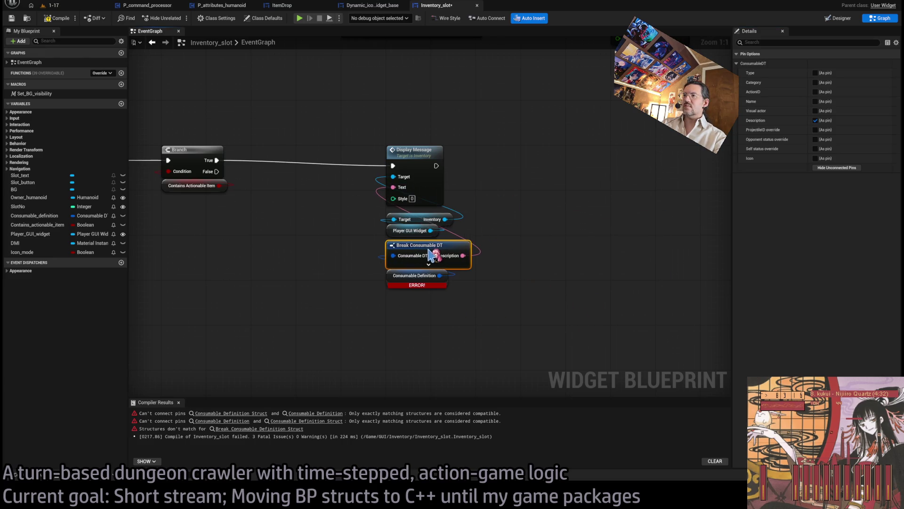
pyautogui.moveTo(396, 283); pyautogui.dragTo(396, 289)
pyautogui.click(56, 19)
pyautogui.scroll(-9, 261, 378)
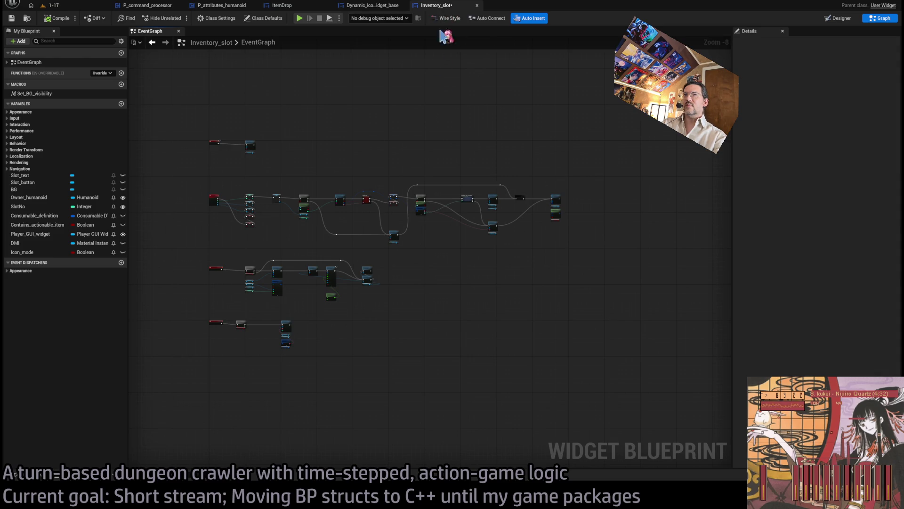
pyautogui.middleClick(455, 8)
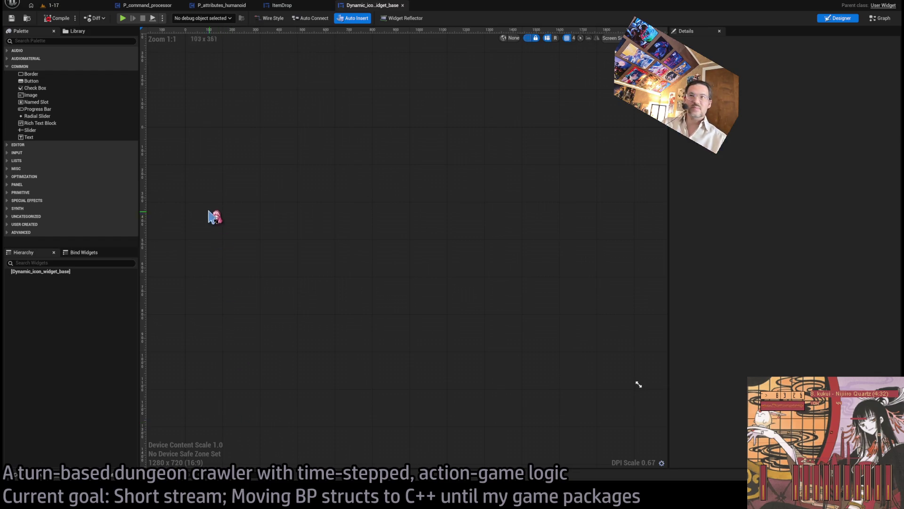
# Compile Dynamic_icon_widget_base's event graph and jump to its first compile error
pyautogui.click(879, 18)
pyautogui.scroll(-1, 366, 282)
pyautogui.scroll(6, 366, 252)
pyautogui.press('F7')
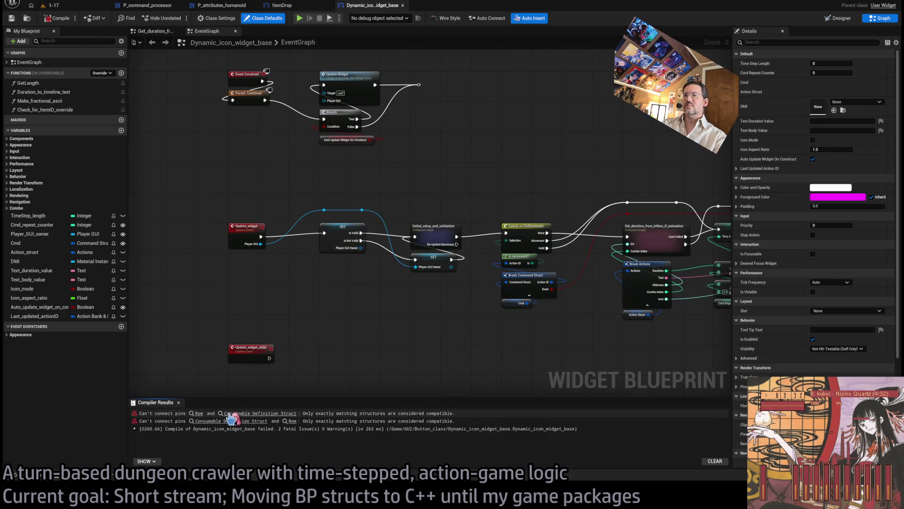
pyautogui.click(240, 415)
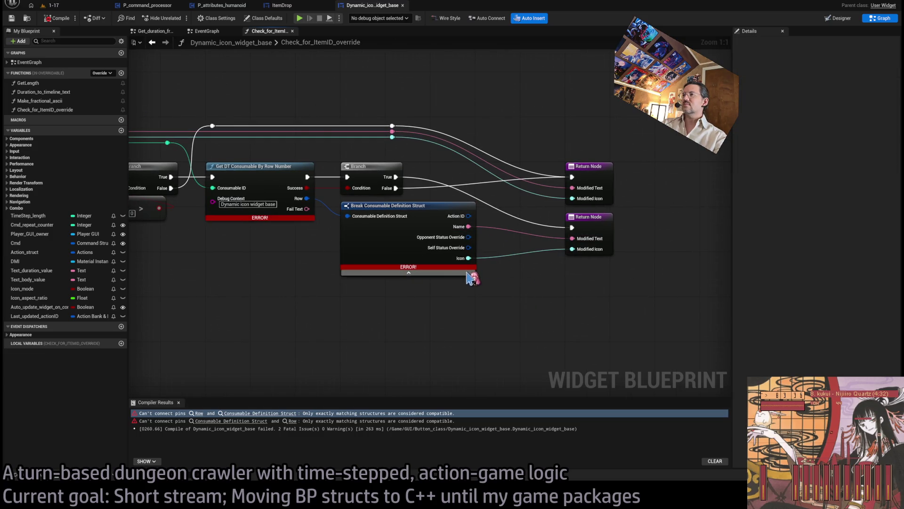
# Wire Name and Icon from a new Break Consumable DT to the Return Node, delete the old break, recompile
pyautogui.moveTo(303, 200); pyautogui.dragTo(357, 313)
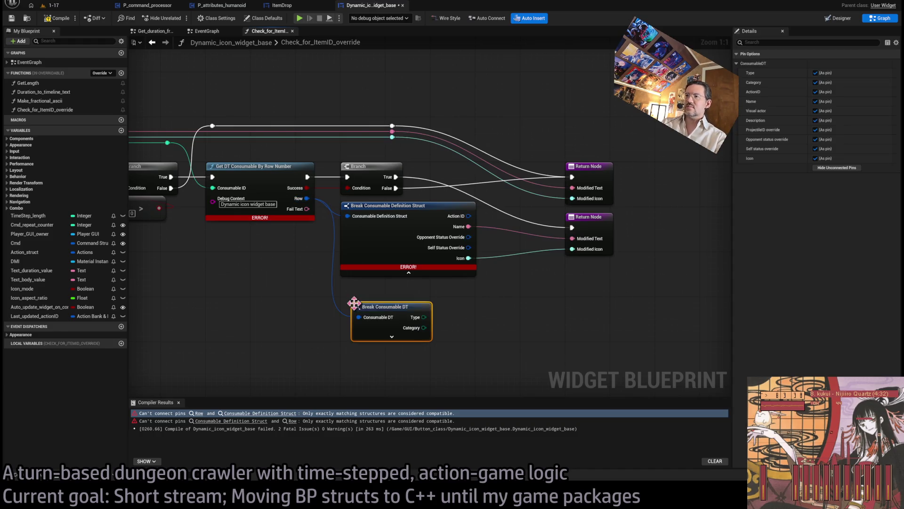
pyautogui.click(839, 168)
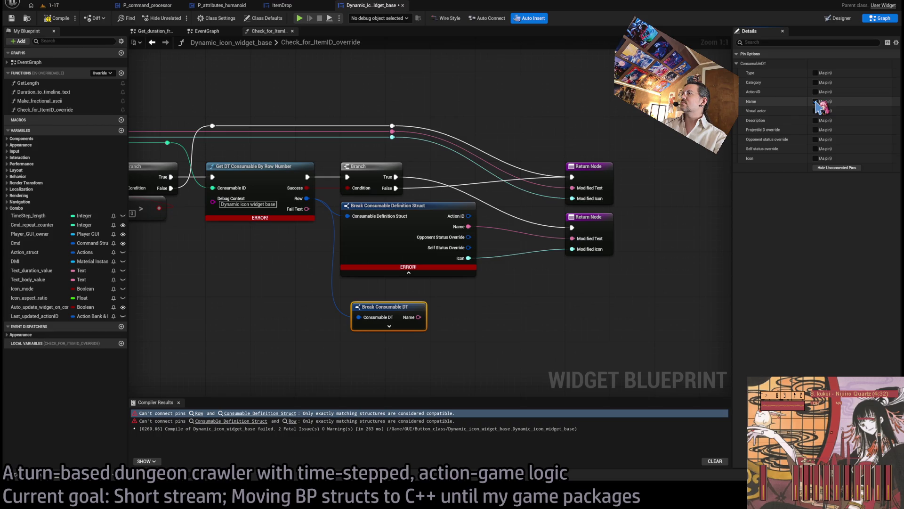
pyautogui.click(815, 158)
pyautogui.moveTo(418, 317)
pyautogui.mouseDown()
pyautogui.moveTo(443, 313)
pyautogui.moveTo(572, 239)
pyautogui.moveTo(422, 330)
pyautogui.moveTo(573, 249)
pyautogui.mouseUp()
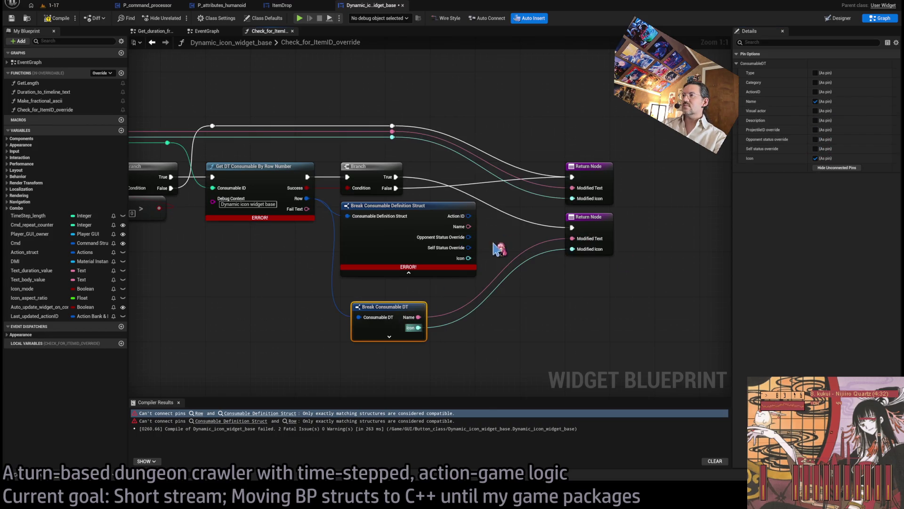
pyautogui.click(453, 236)
pyautogui.press('Delete')
pyautogui.moveTo(385, 307); pyautogui.dragTo(381, 215)
pyautogui.moveTo(485, 256); pyautogui.dragTo(415, 263)
pyautogui.click(56, 18)
pyautogui.scroll(-2, 262, 259)
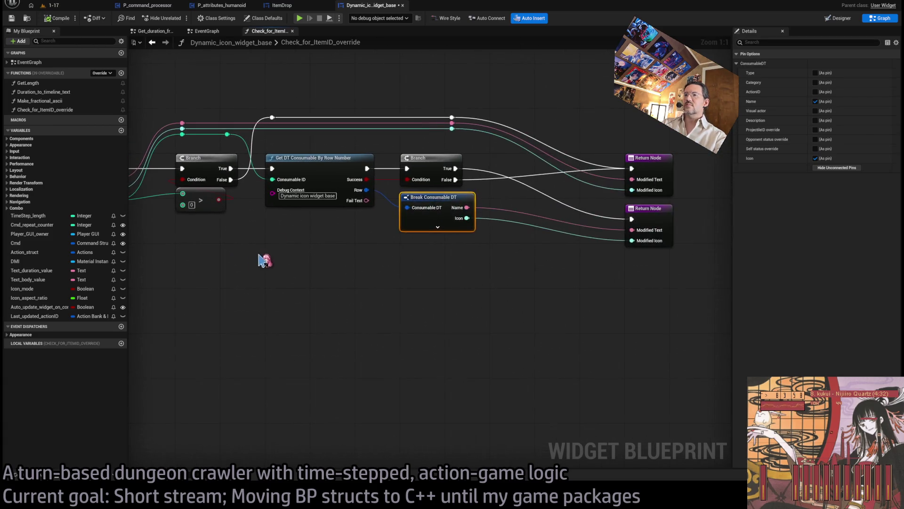
pyautogui.click(403, 5)
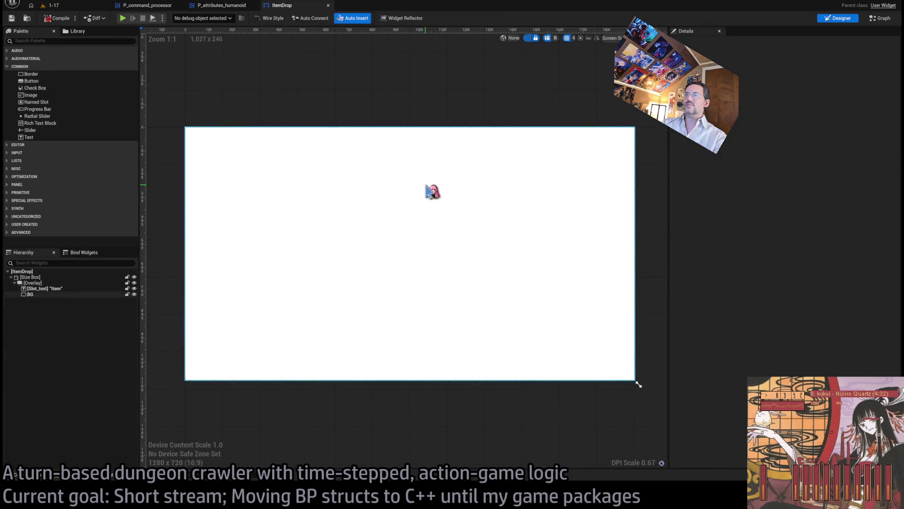
# Switch ItemDrop to its event graph, inspect the Consumable_definition variable, and compile to list errors
pyautogui.click(880, 17)
pyautogui.scroll(1, 419, 175)
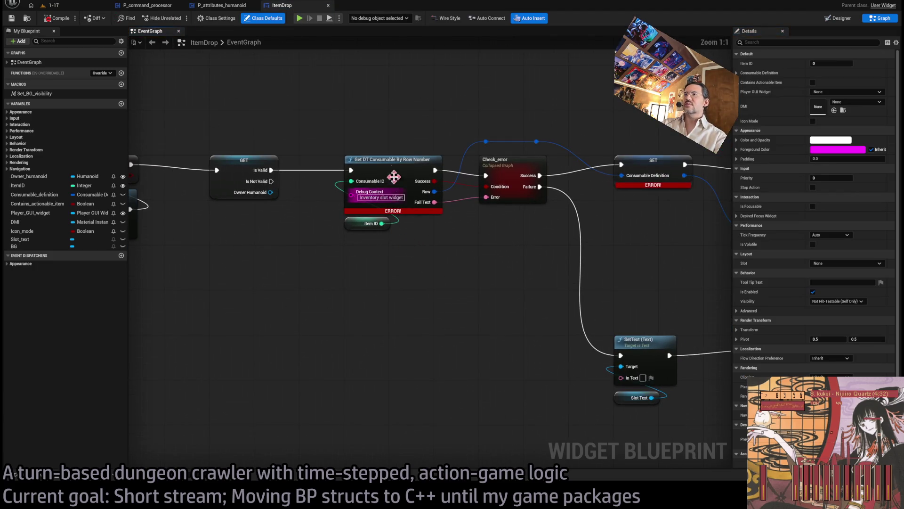
pyautogui.click(430, 195)
pyautogui.moveTo(456, 244); pyautogui.dragTo(316, 261)
pyautogui.click(518, 178)
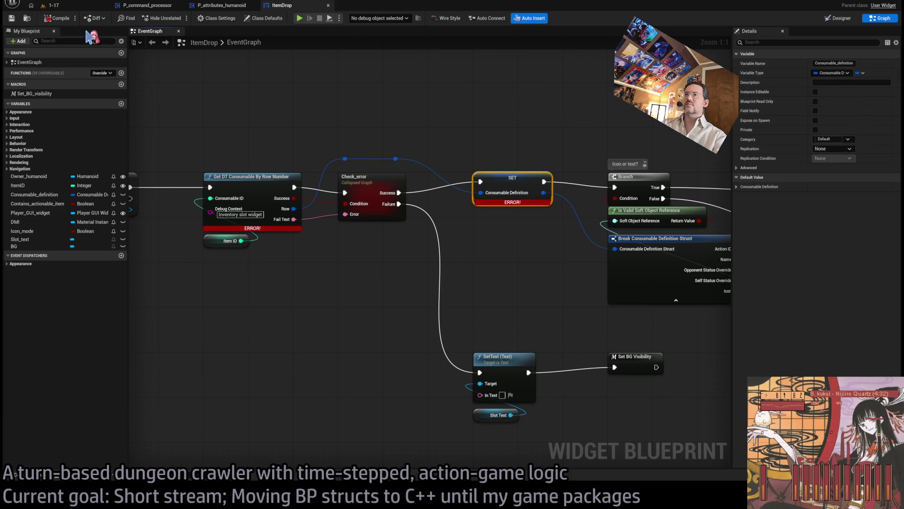
pyautogui.click(56, 18)
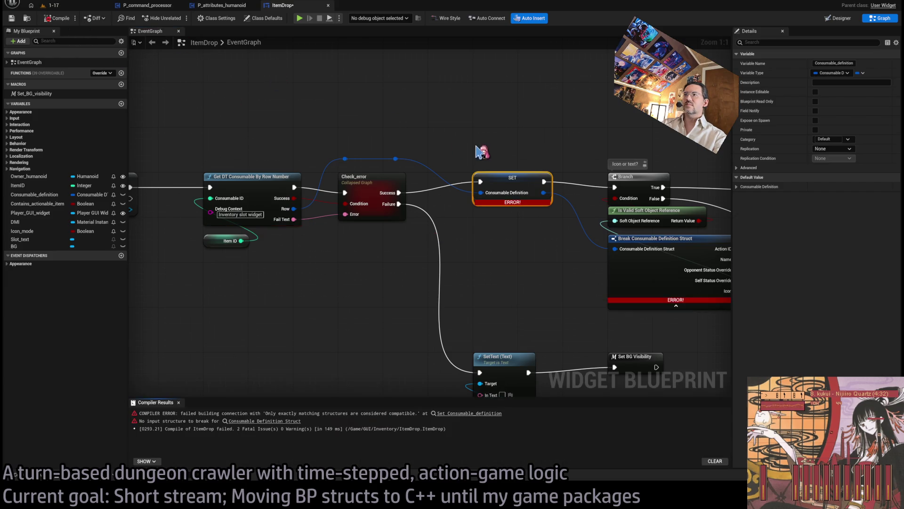
# Add a Break Consumable DT showing only Name and Icon and move both wires onto it
pyautogui.moveTo(385, 191); pyautogui.dragTo(406, 312)
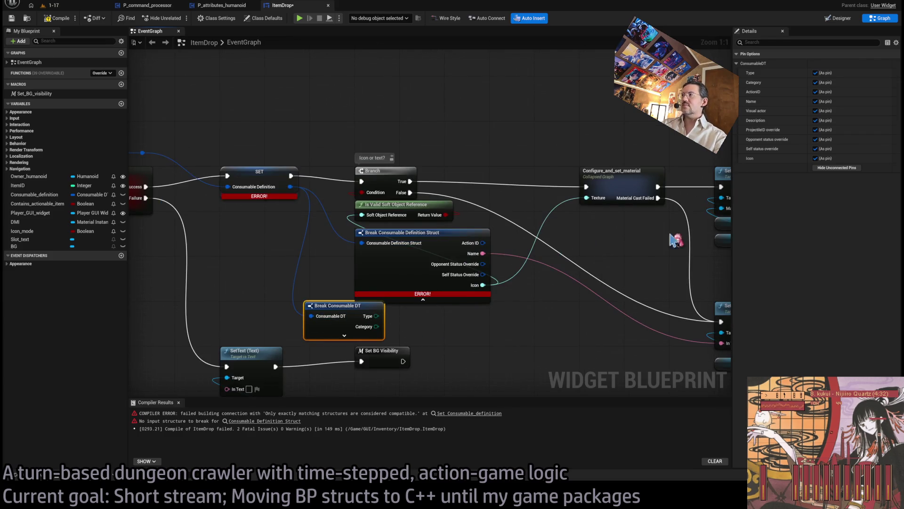
pyautogui.click(837, 168)
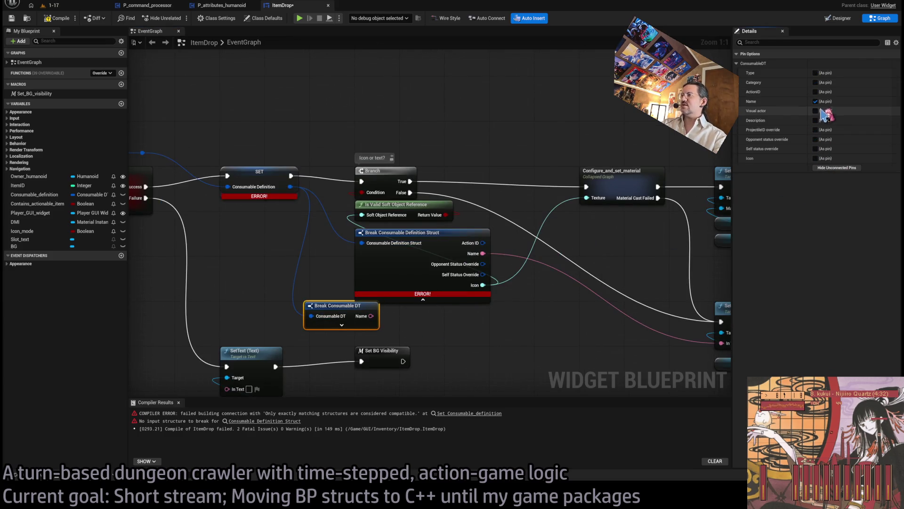
pyautogui.click(816, 159)
pyautogui.moveTo(483, 255); pyautogui.dragTo(371, 316)
pyautogui.moveTo(483, 285); pyautogui.dragTo(372, 327)
# Delete the old Break Consumable Definition Struct, move the new node into place, recompile and review the graph
pyautogui.click(391, 251)
pyautogui.press('Delete')
pyautogui.moveTo(336, 302); pyautogui.dragTo(385, 223)
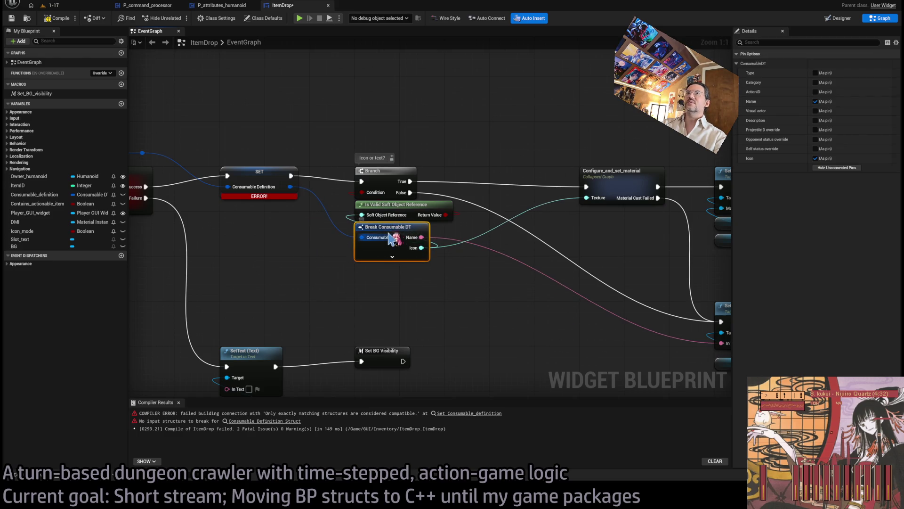
pyautogui.click(54, 18)
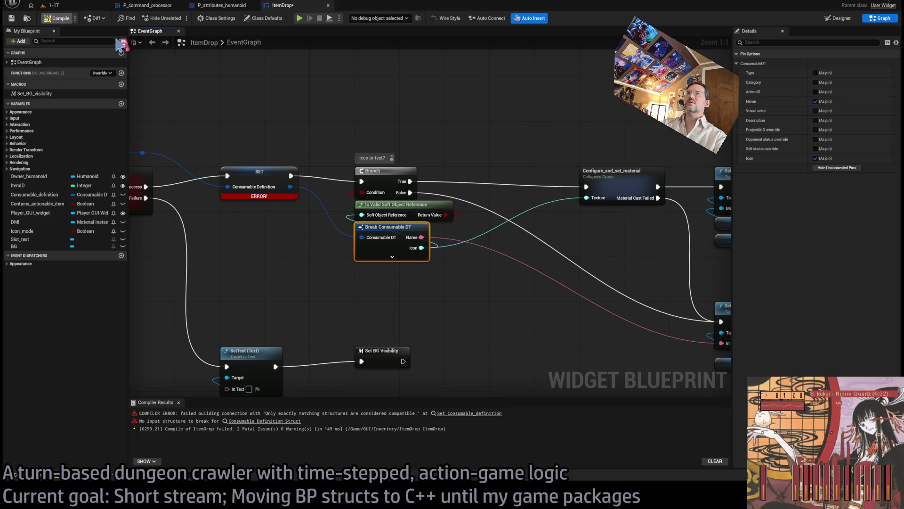
pyautogui.scroll(-5, 533, 144)
pyautogui.moveTo(533, 144); pyautogui.dragTo(545, 157)
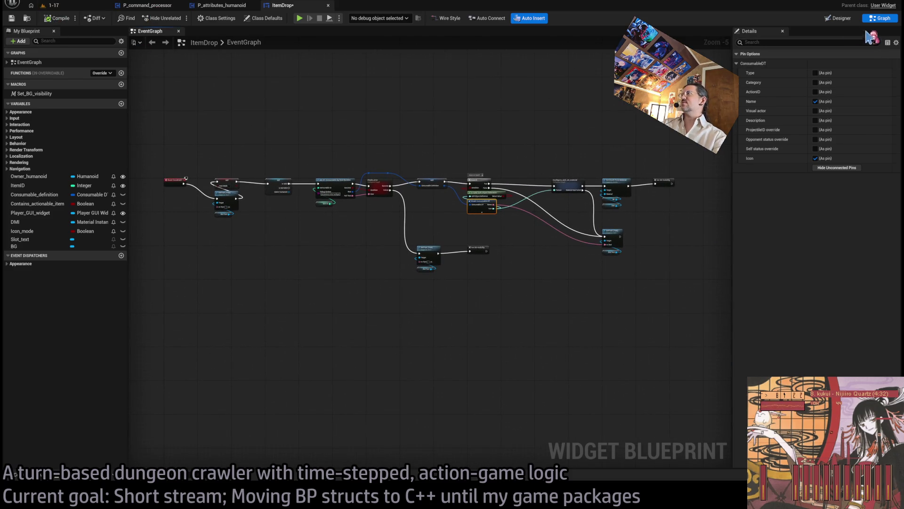
pyautogui.moveTo(311, 149)
pyautogui.mouseDown()
pyautogui.moveTo(192, 333)
pyautogui.moveTo(193, 399)
pyautogui.mouseUp()
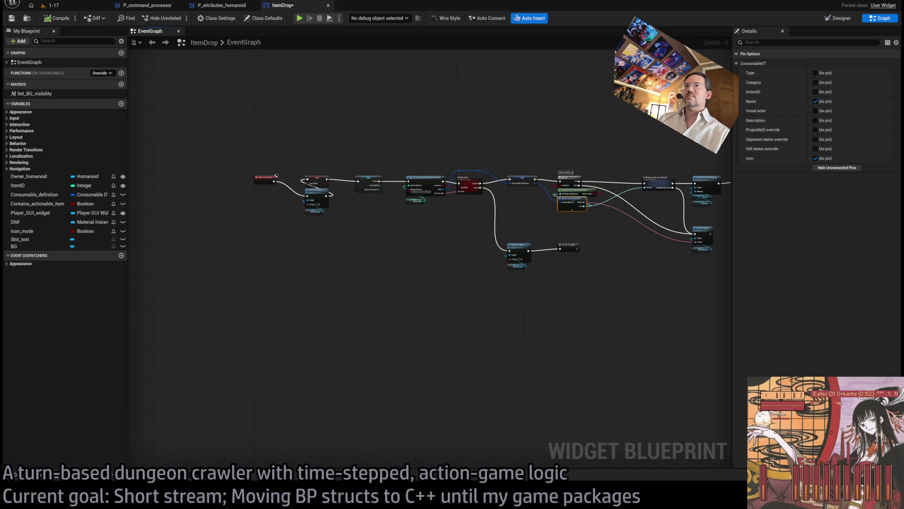
pyautogui.scroll(4, 429, 198)
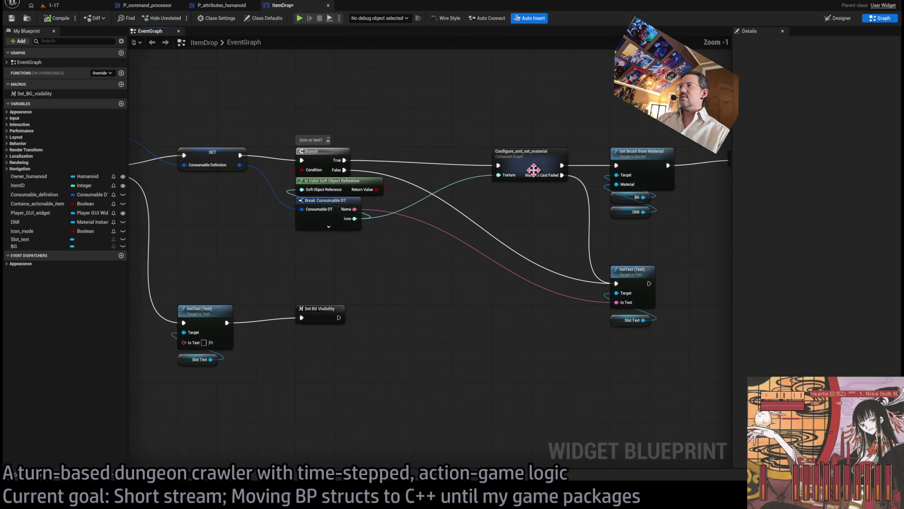
pyautogui.moveTo(366, 228); pyautogui.dragTo(696, 221)
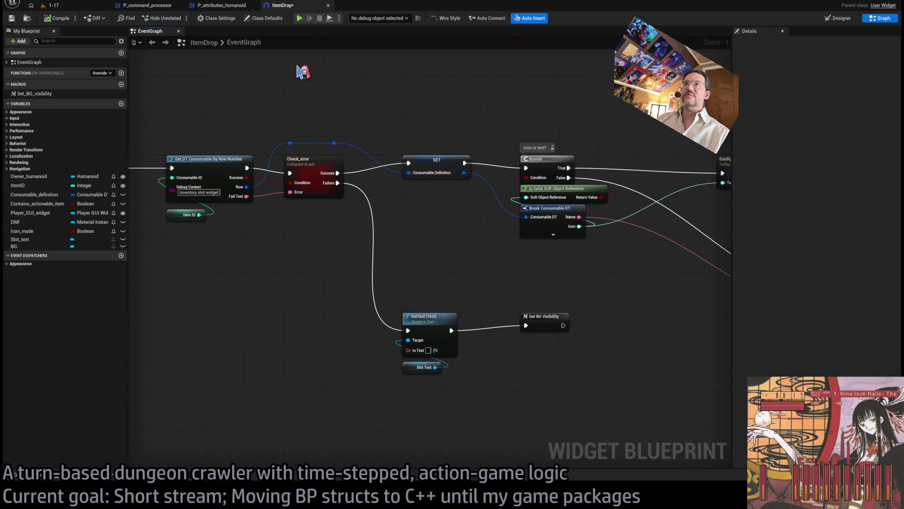
# Compile P_attributes_humanoid and jump to its first compile error
pyautogui.click(208, 6)
pyautogui.click(54, 18)
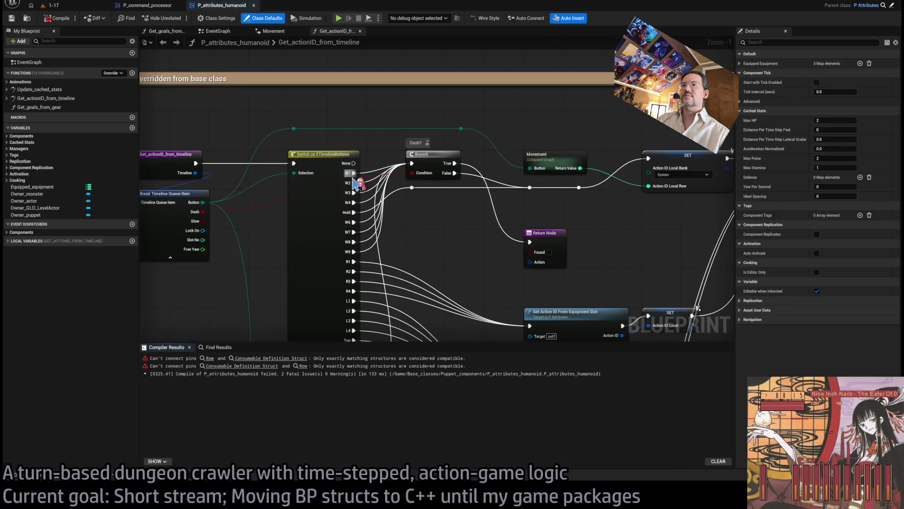
pyautogui.click(209, 359)
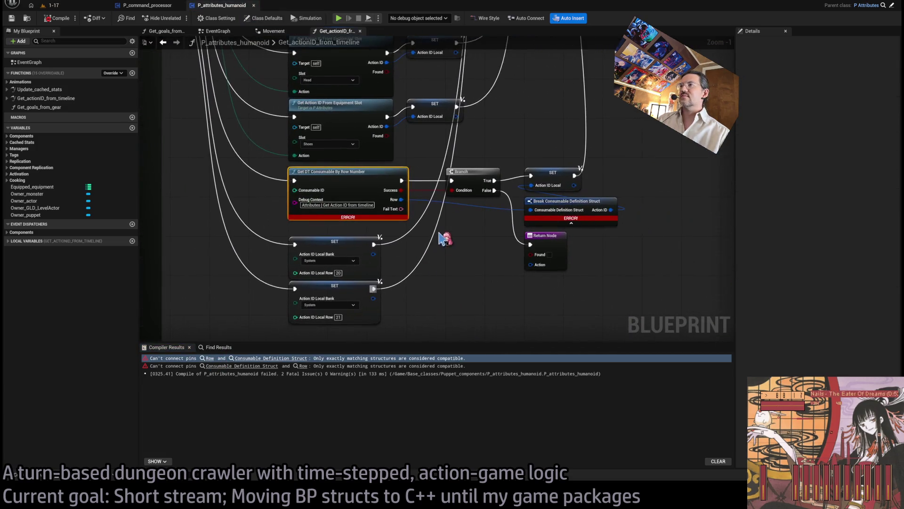
# Feed SET Action ID Local from a Break Consumable DT showing only ActionID, delete the old break, recompile
pyautogui.moveTo(387, 195); pyautogui.dragTo(479, 298)
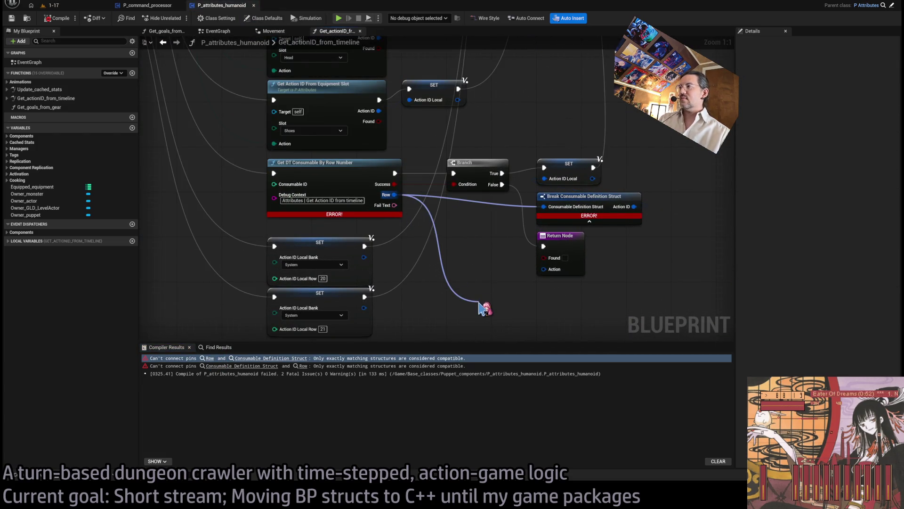
pyautogui.click(838, 167)
pyautogui.click(817, 92)
pyautogui.moveTo(470, 285); pyautogui.dragTo(467, 149)
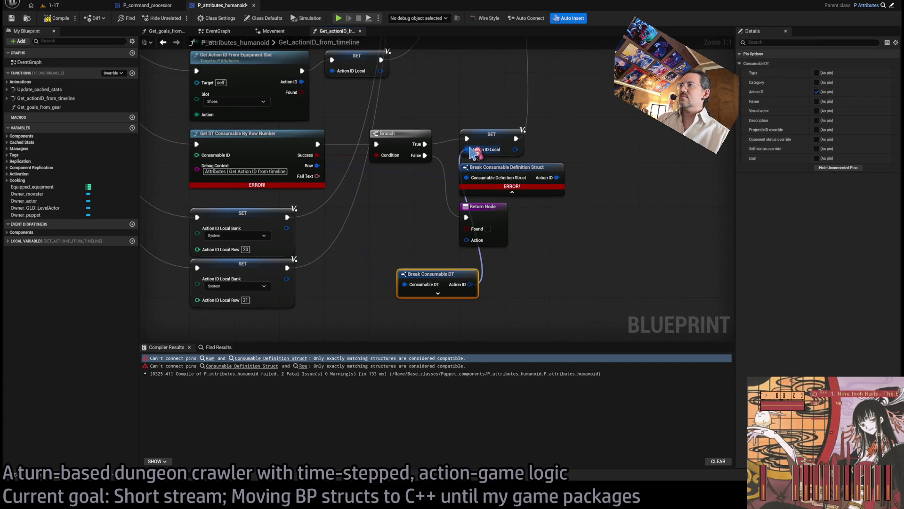
pyautogui.moveTo(602, 178); pyautogui.dragTo(546, 186)
pyautogui.press('Delete')
pyautogui.moveTo(433, 269); pyautogui.dragTo(488, 163)
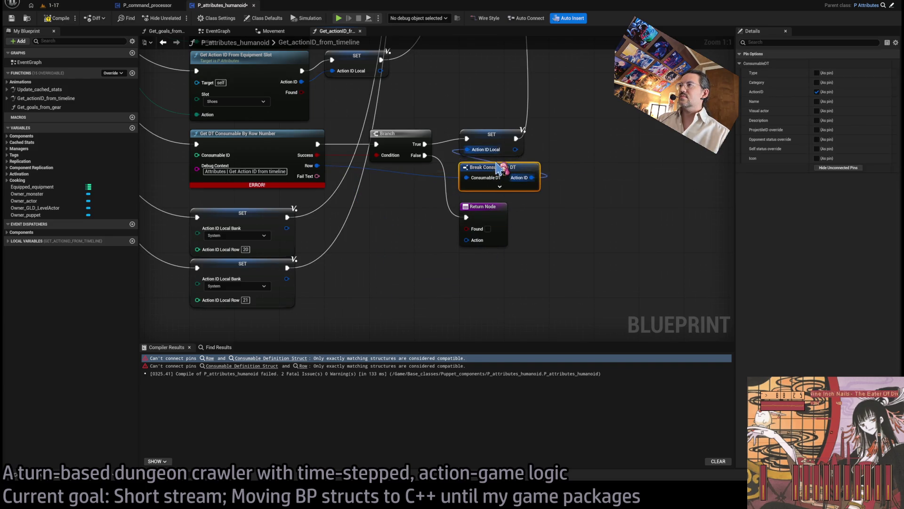
pyautogui.press('F7')
pyautogui.scroll(-5, 231, 177)
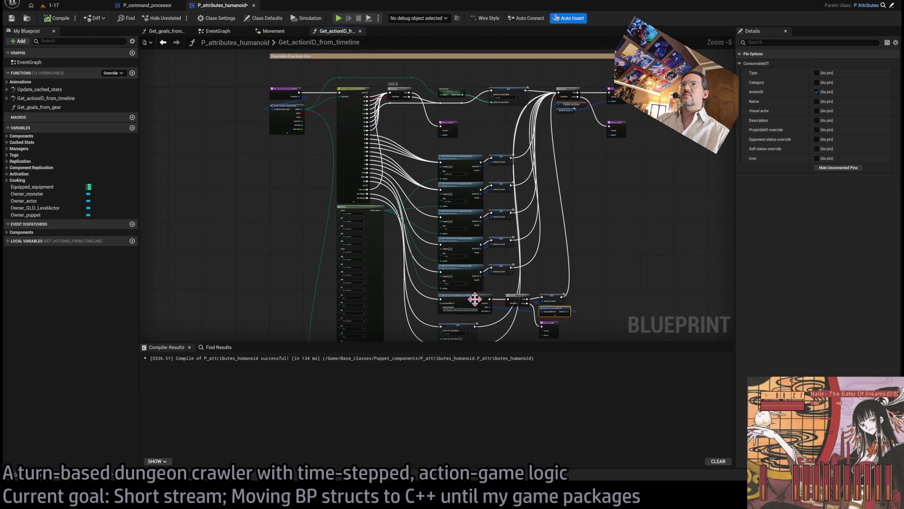
# At the next struct mismatch error, move the Action ID link onto a new Break Consumable DT and delete the old break
pyautogui.click(253, 6)
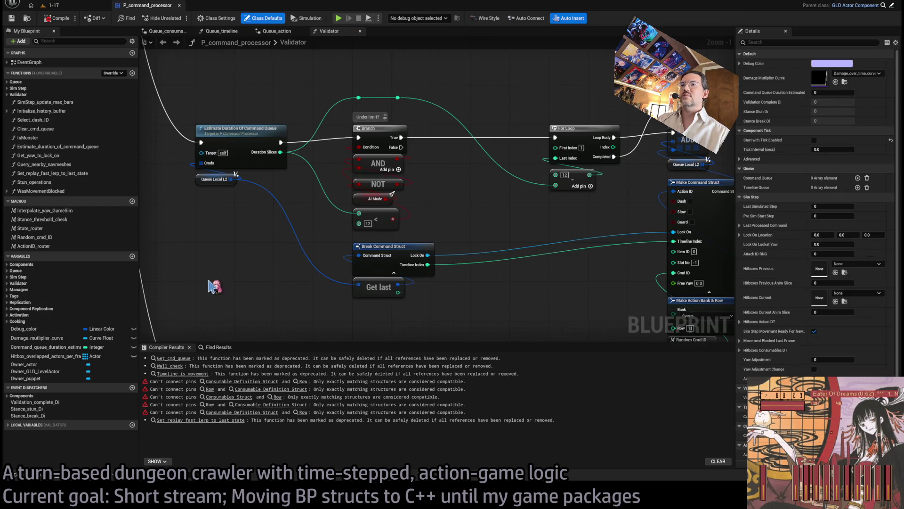
pyautogui.click(224, 382)
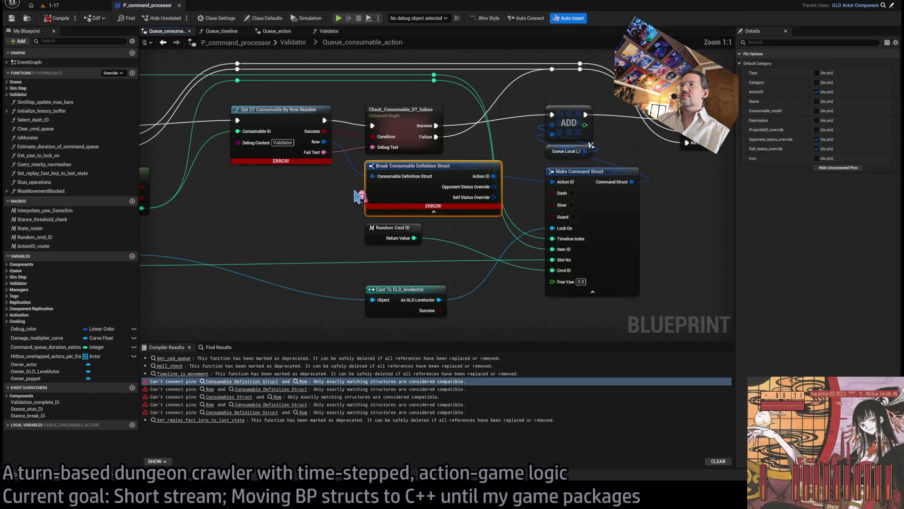
pyautogui.moveTo(324, 141); pyautogui.dragTo(372, 241)
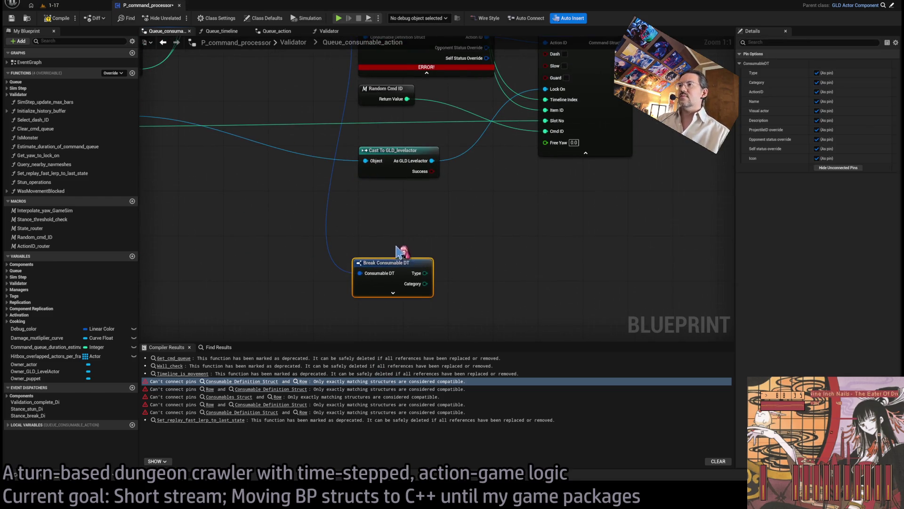
pyautogui.click(838, 168)
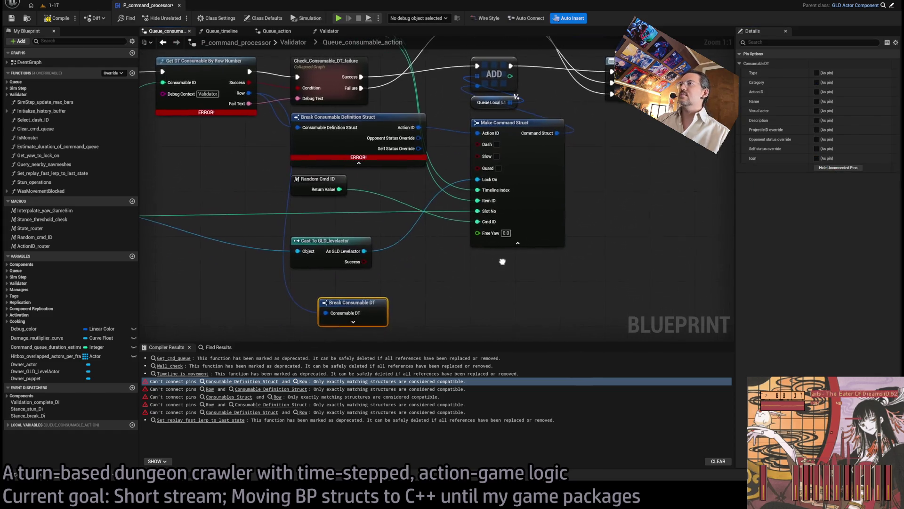
pyautogui.click(817, 92)
pyautogui.moveTo(437, 106)
pyautogui.mouseDown()
pyautogui.moveTo(408, 293)
pyautogui.moveTo(357, 198)
pyautogui.moveTo(340, 99)
pyautogui.mouseUp()
pyautogui.click(423, 96)
pyautogui.press('Delete')
pyautogui.moveTo(430, 227); pyautogui.dragTo(442, 296)
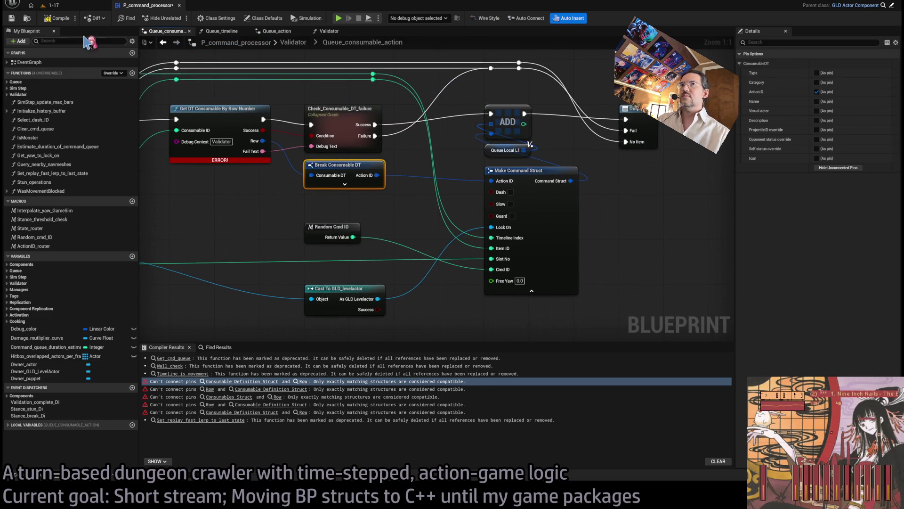
# In Get_DT_data_for_animation_hitboxes, feed Projectile ID from Break Consumable DT's ProjectileID override and recompile
pyautogui.click(235, 381)
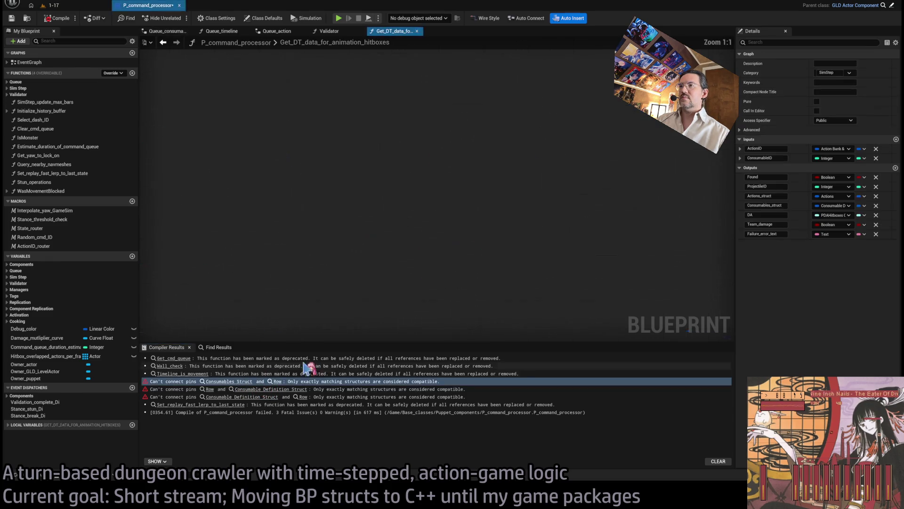
pyautogui.moveTo(373, 287); pyautogui.dragTo(631, 309)
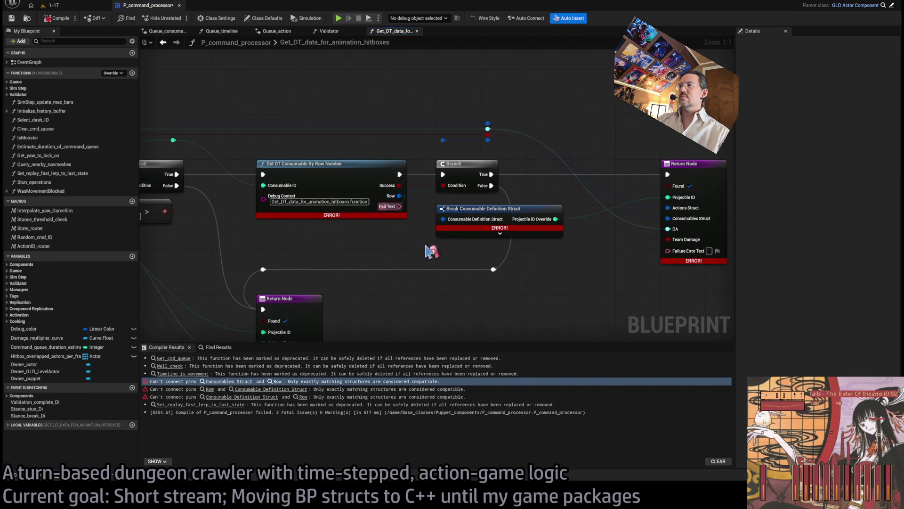
pyautogui.hotkey('ctrl', 'v')
pyautogui.click(451, 323)
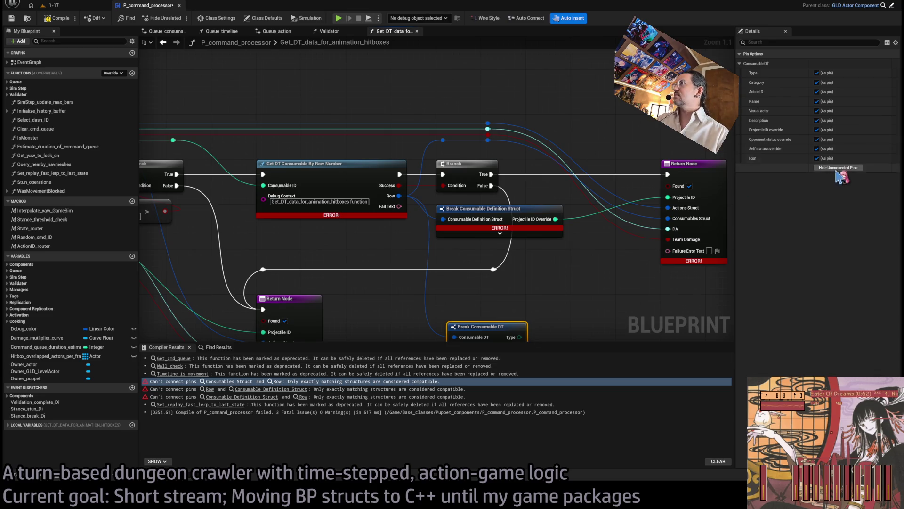
pyautogui.click(816, 129)
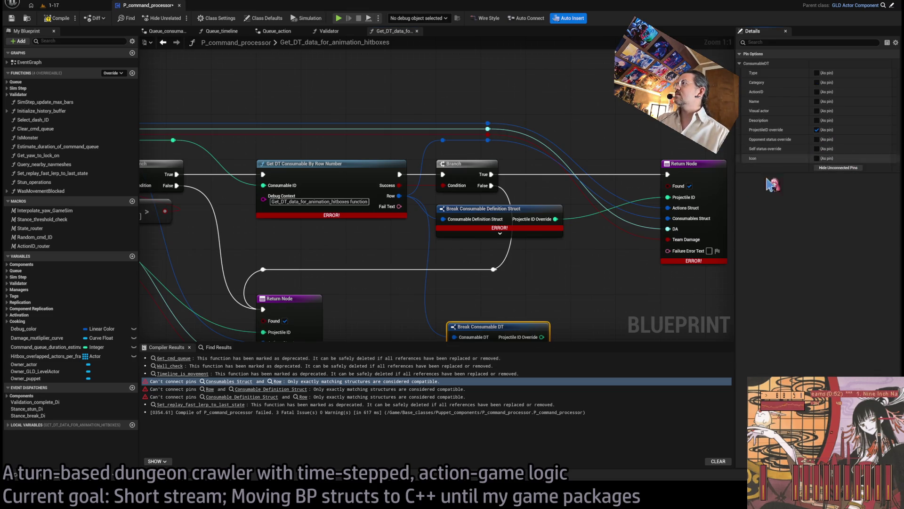
pyautogui.moveTo(490, 283)
pyautogui.mouseDown()
pyautogui.moveTo(548, 206)
pyautogui.moveTo(616, 144)
pyautogui.mouseUp()
pyautogui.click(430, 156)
pyautogui.press('Delete')
pyautogui.moveTo(429, 275); pyautogui.dragTo(417, 152)
pyautogui.click(58, 18)
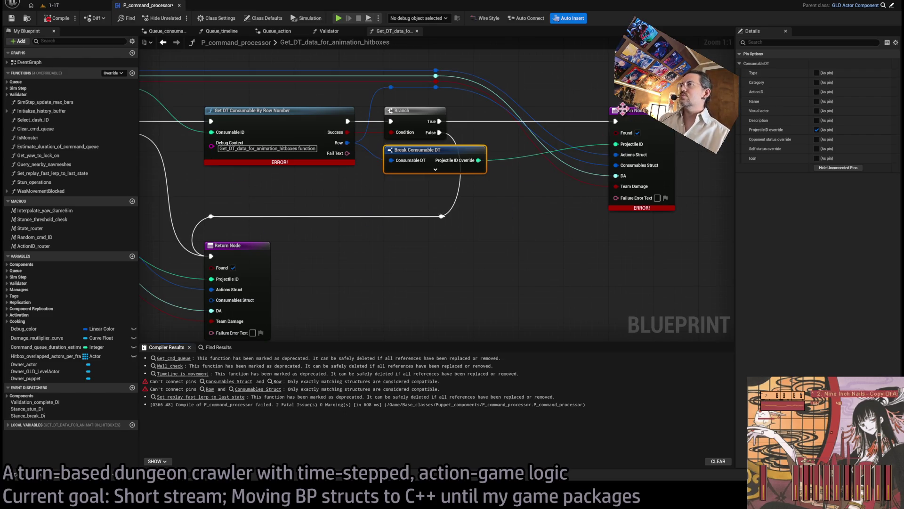
# Trace the remaining Hitboxes Consumables DT error to Get_self_status_effects_at_index and open that function
pyautogui.click(626, 123)
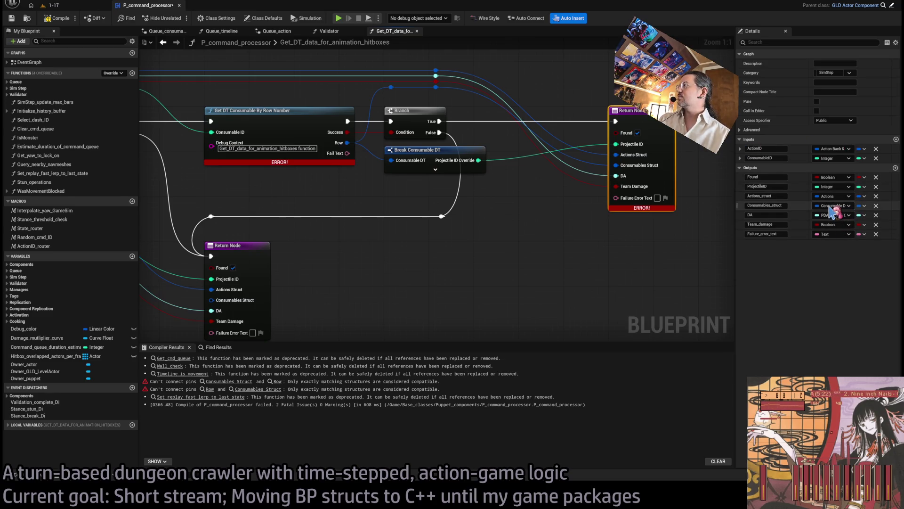
pyautogui.press('Home')
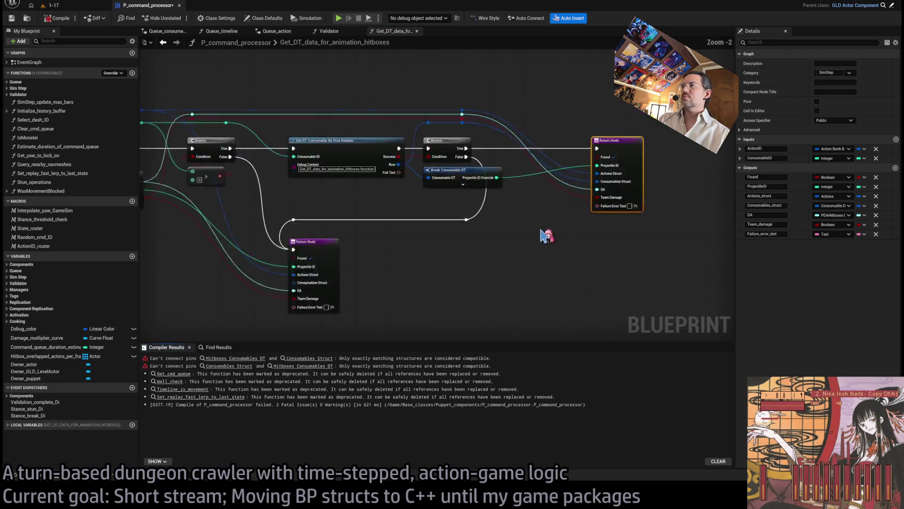
pyautogui.click(248, 360)
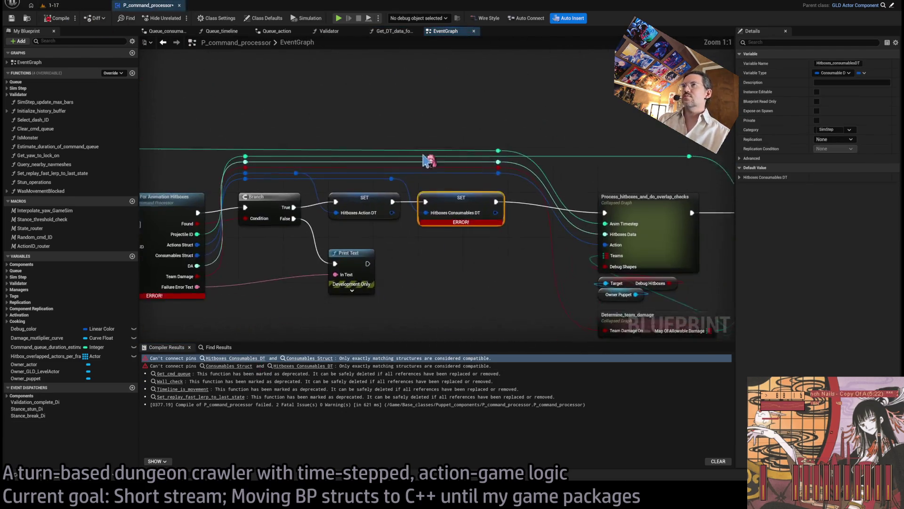
pyautogui.middleClick(177, 32)
pyautogui.middleClick(177, 32)
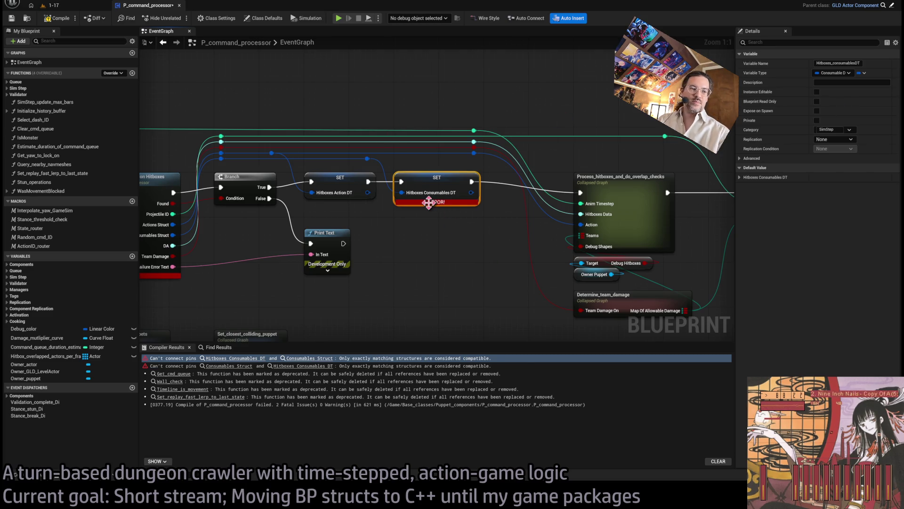
pyautogui.moveTo(418, 217); pyautogui.dragTo(468, 213)
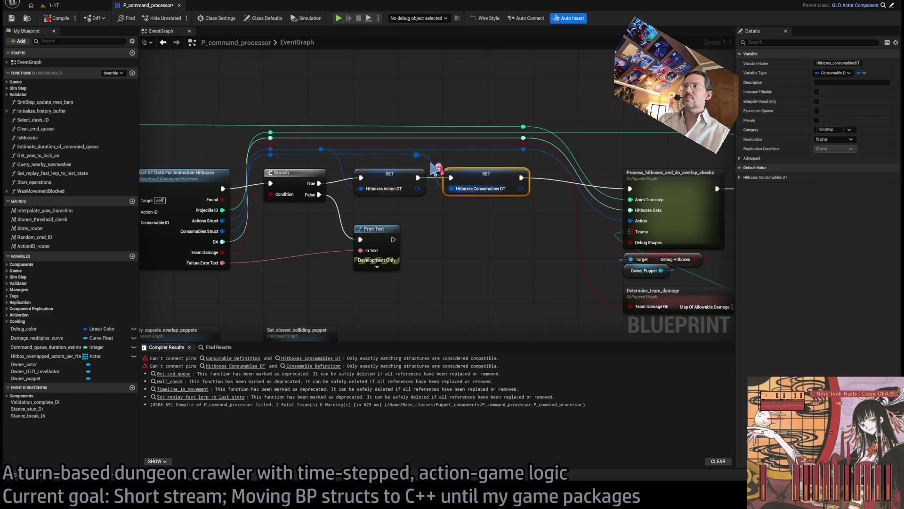
pyautogui.click(249, 366)
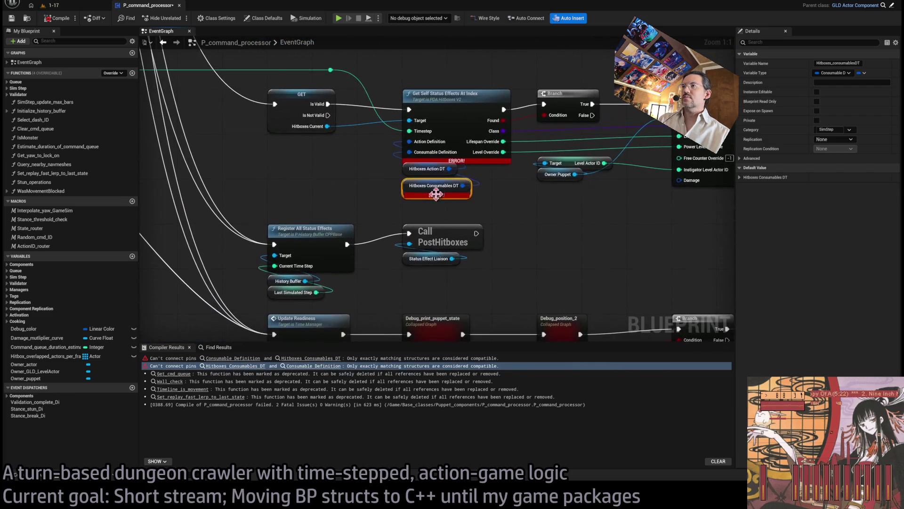
pyautogui.click(468, 100)
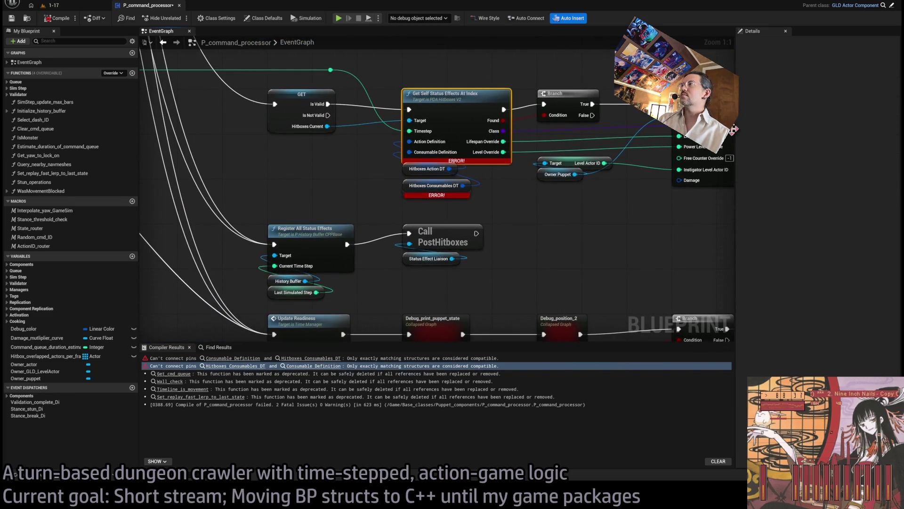
pyautogui.doubleClick(464, 101)
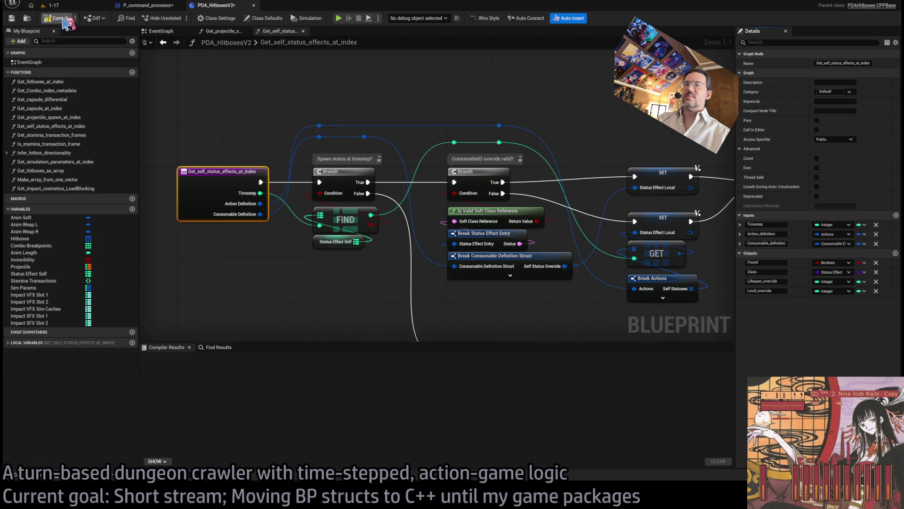
# Compile, then add a Break Consumable DT from the consumable definition input exposing only Self Status Override
pyautogui.press('F7')
pyautogui.scroll(-1, 289, 115)
pyautogui.click(471, 257)
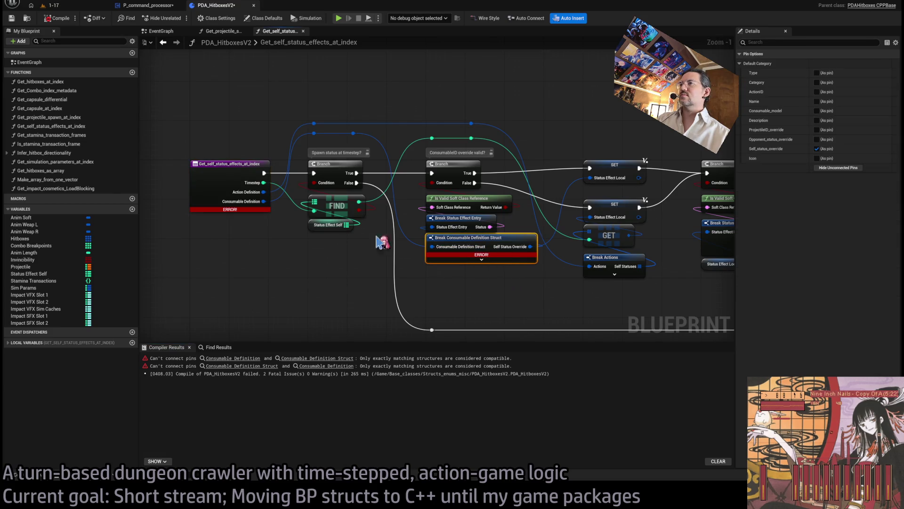
pyautogui.click(391, 146)
pyautogui.moveTo(353, 134); pyautogui.dragTo(425, 266)
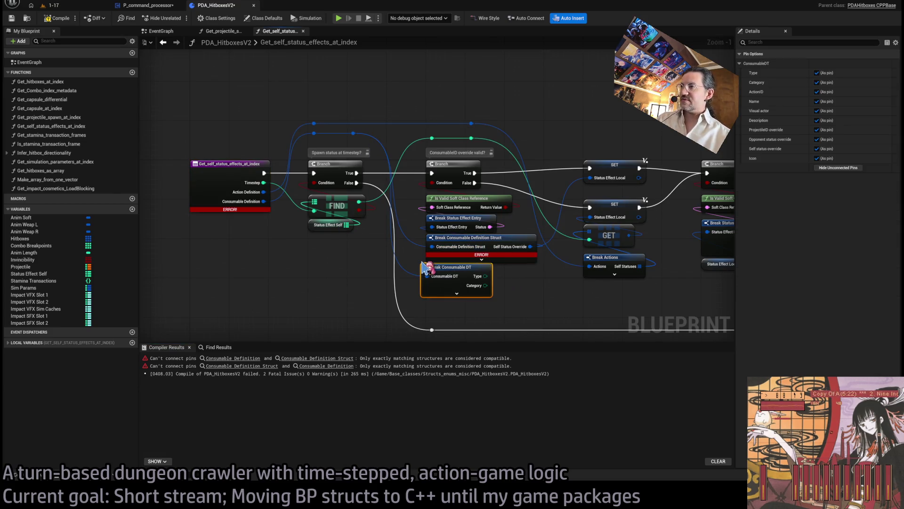
pyautogui.click(838, 169)
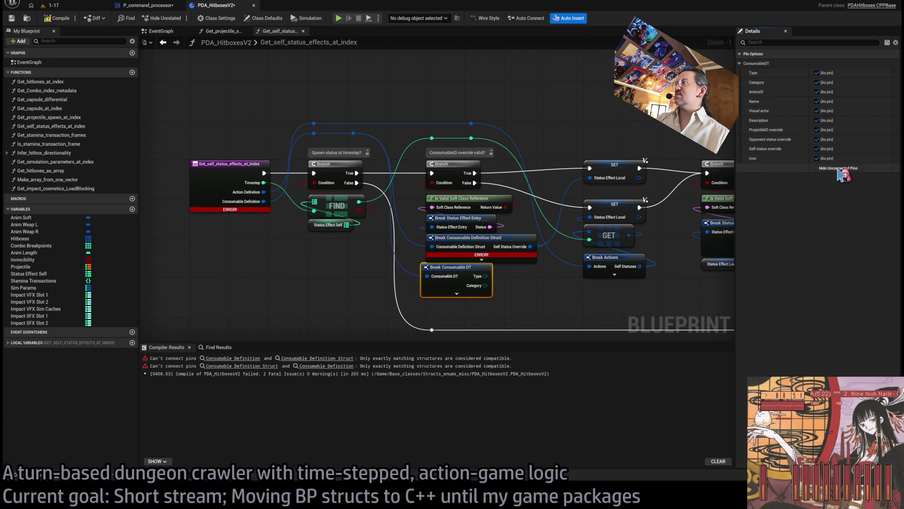
pyautogui.click(818, 149)
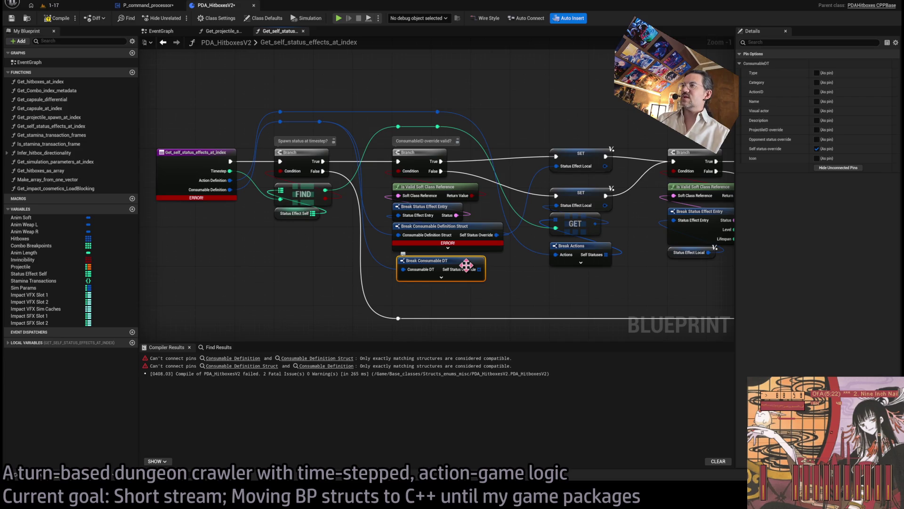
# Rearrange the graph, nudging the right-hand node group and moving Break Consumable DT left and up
pyautogui.scroll(-1, 511, 269)
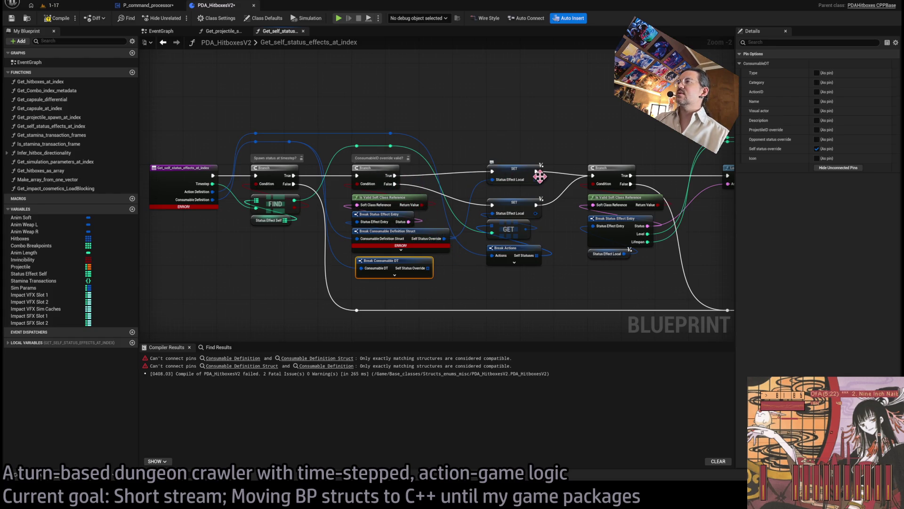
pyautogui.scroll(2, 573, 274)
pyautogui.press('Home')
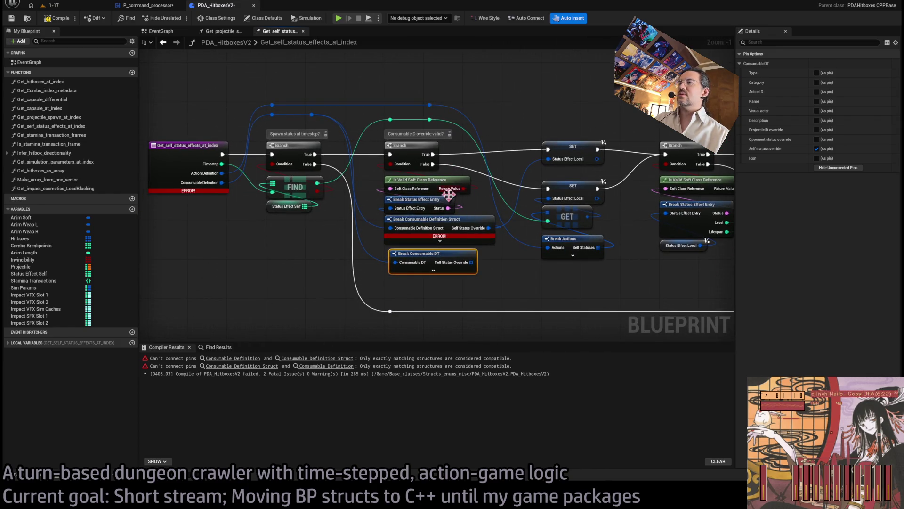
pyautogui.moveTo(413, 145); pyautogui.dragTo(436, 117)
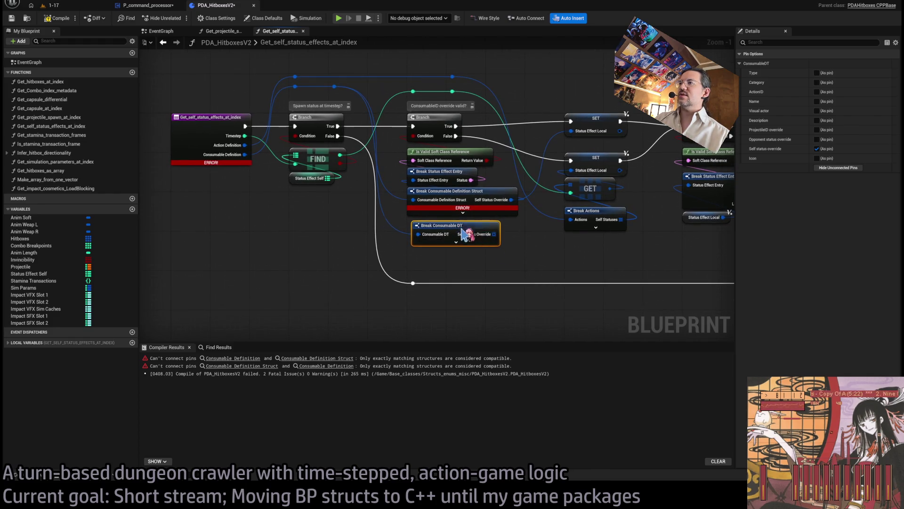
pyautogui.scroll(-5, 375, 221)
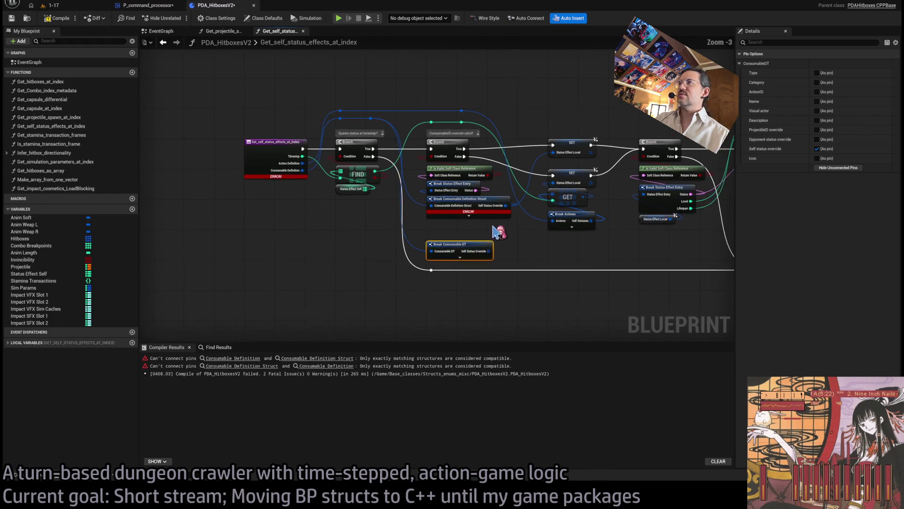
pyautogui.moveTo(661, 158)
pyautogui.mouseDown()
pyautogui.moveTo(417, 302)
pyautogui.moveTo(397, 303)
pyautogui.mouseUp()
pyautogui.scroll(4, 403, 203)
pyautogui.moveTo(523, 183); pyautogui.dragTo(531, 184)
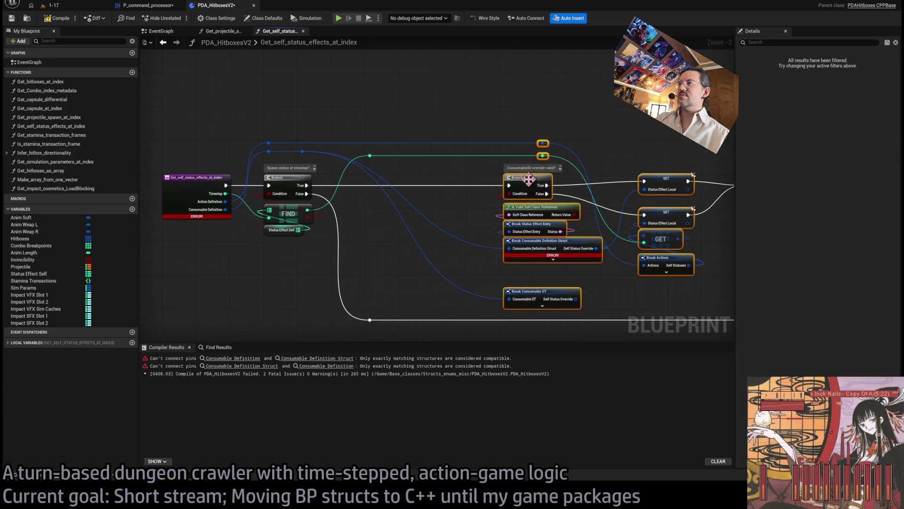
pyautogui.moveTo(519, 289)
pyautogui.mouseDown()
pyautogui.moveTo(385, 277)
pyautogui.moveTo(397, 241)
pyautogui.mouseUp()
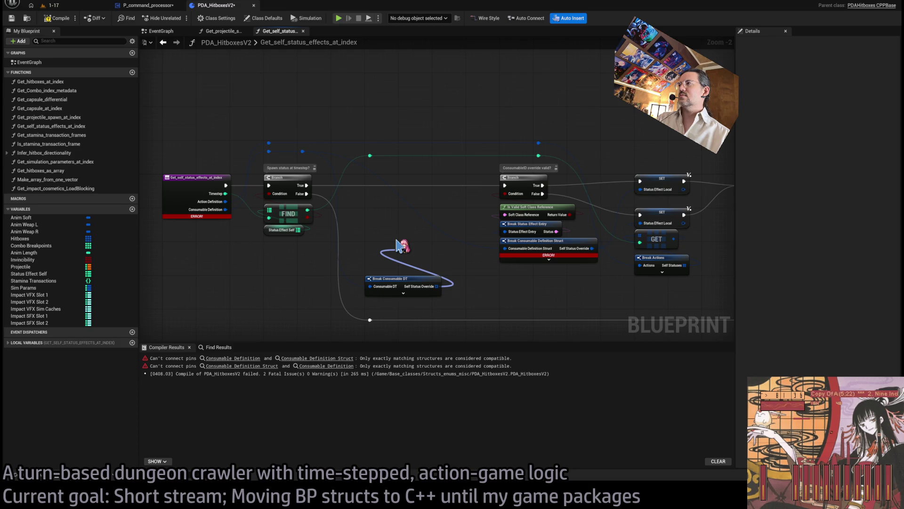
# Survey Get_self_status_effects_at_index from entry to the Cast and Return nodes, checking Status Effect Self's type
pyautogui.moveTo(397, 244)
pyautogui.mouseDown()
pyautogui.moveTo(475, 231)
pyautogui.moveTo(320, 221)
pyautogui.mouseUp()
pyautogui.moveTo(495, 214); pyautogui.dragTo(429, 191)
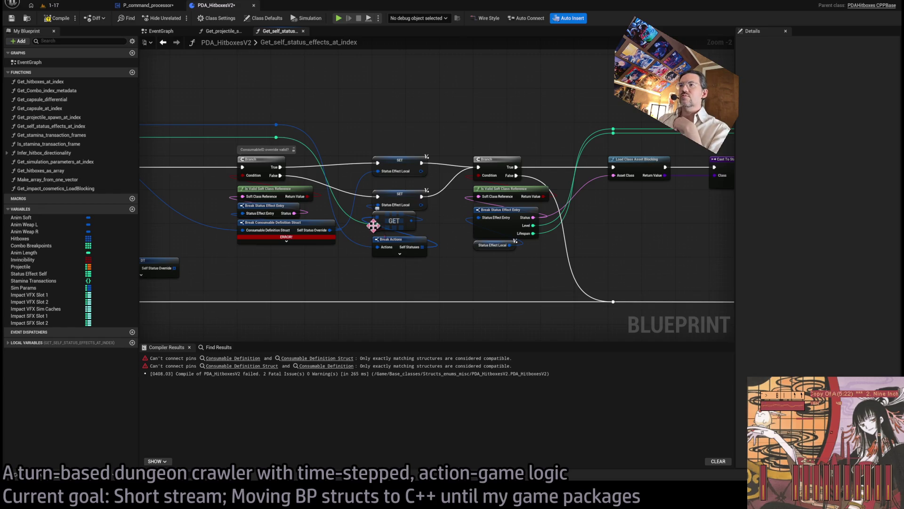
pyautogui.moveTo(252, 203)
pyautogui.mouseDown()
pyautogui.moveTo(302, 169)
pyautogui.moveTo(528, 179)
pyautogui.mouseUp()
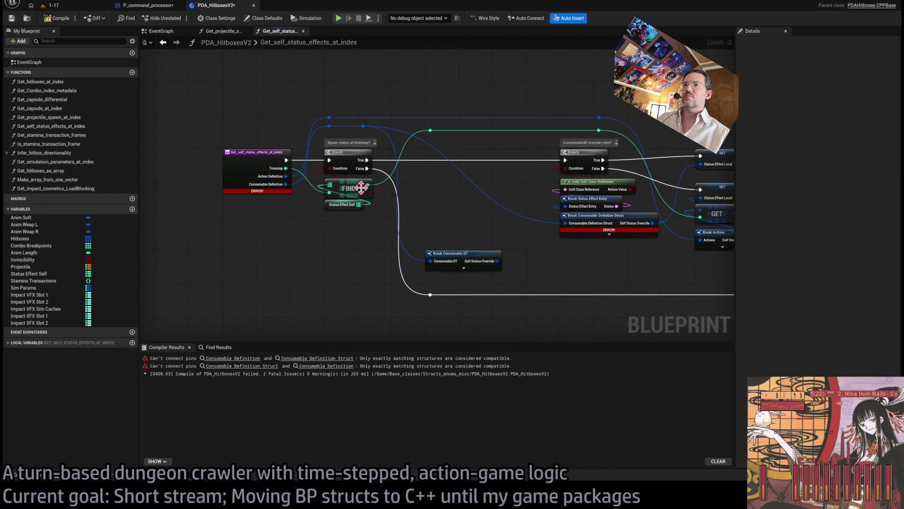
pyautogui.moveTo(358, 174)
pyautogui.mouseDown()
pyautogui.moveTo(489, 209)
pyautogui.moveTo(425, 182)
pyautogui.moveTo(551, 228)
pyautogui.mouseUp()
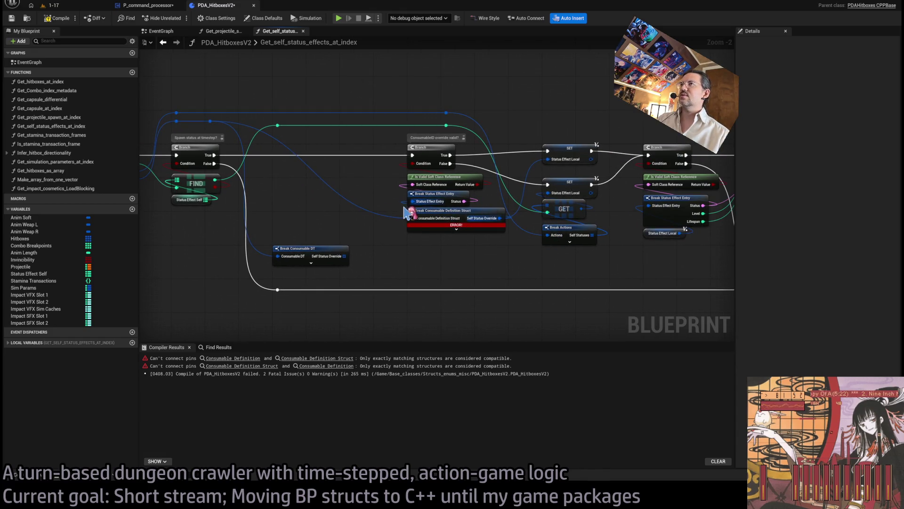
pyautogui.doubleClick(298, 47)
pyautogui.moveTo(348, 91)
pyautogui.mouseDown()
pyautogui.moveTo(142, 218)
pyautogui.moveTo(431, 222)
pyautogui.mouseUp()
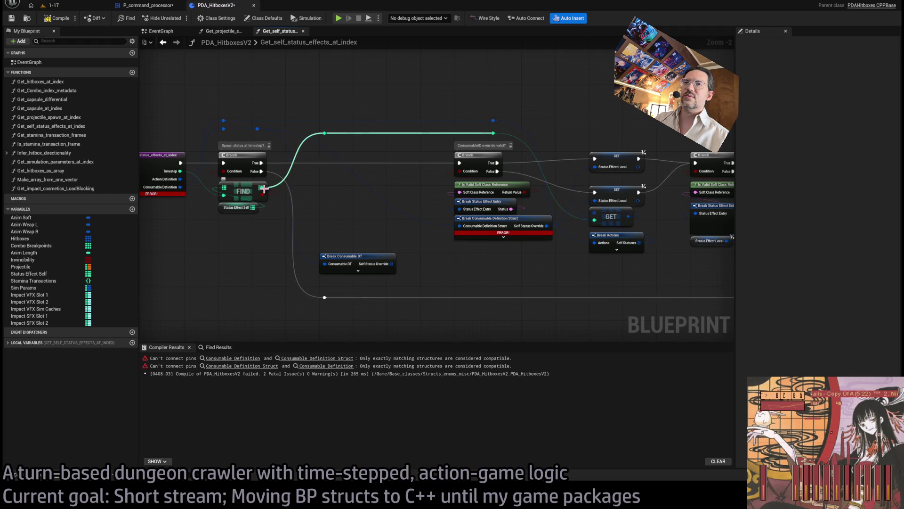
pyautogui.click(247, 208)
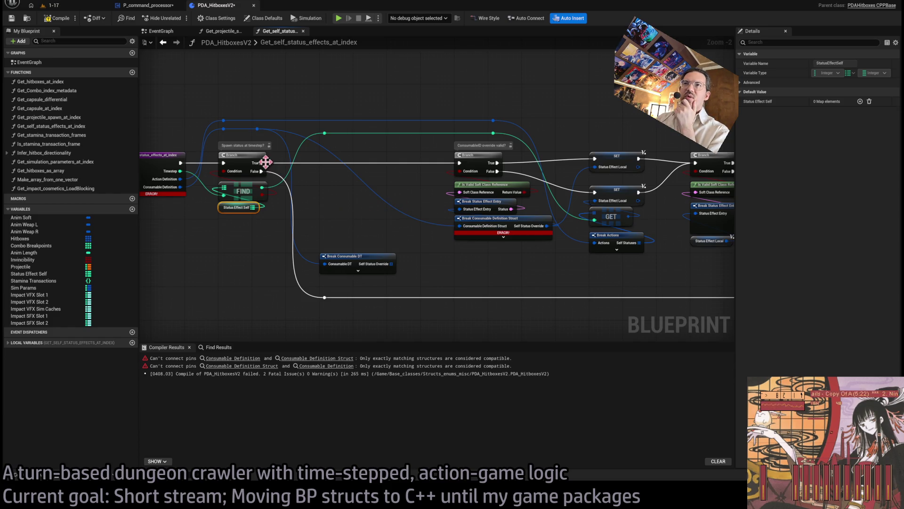
pyautogui.scroll(2, 325, 198)
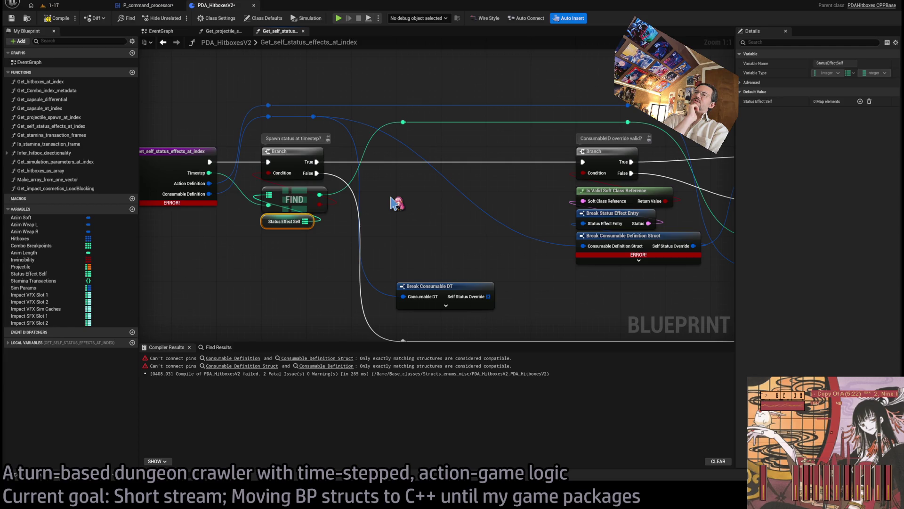
pyautogui.moveTo(392, 202)
pyautogui.mouseDown()
pyautogui.moveTo(372, 196)
pyautogui.moveTo(355, 208)
pyautogui.moveTo(498, 259)
pyautogui.moveTo(276, 230)
pyautogui.moveTo(288, 246)
pyautogui.mouseUp()
pyautogui.click(542, 200)
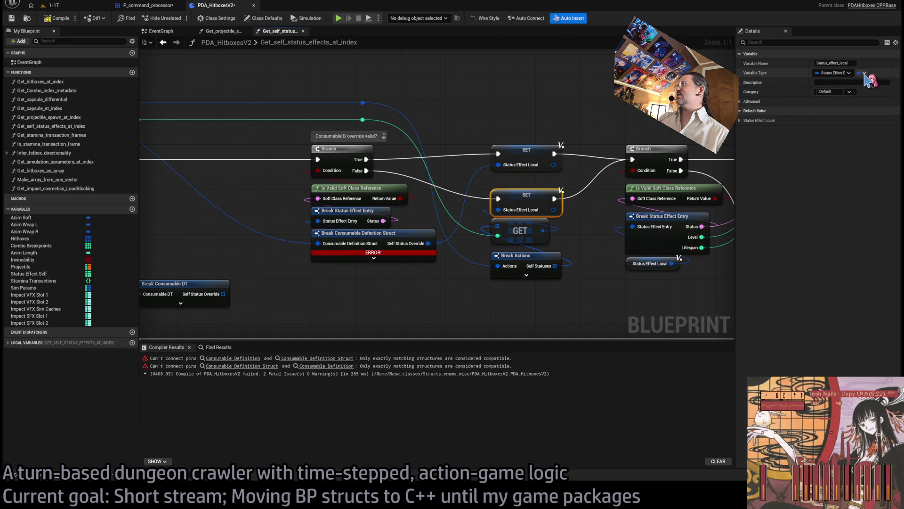
pyautogui.click(372, 293)
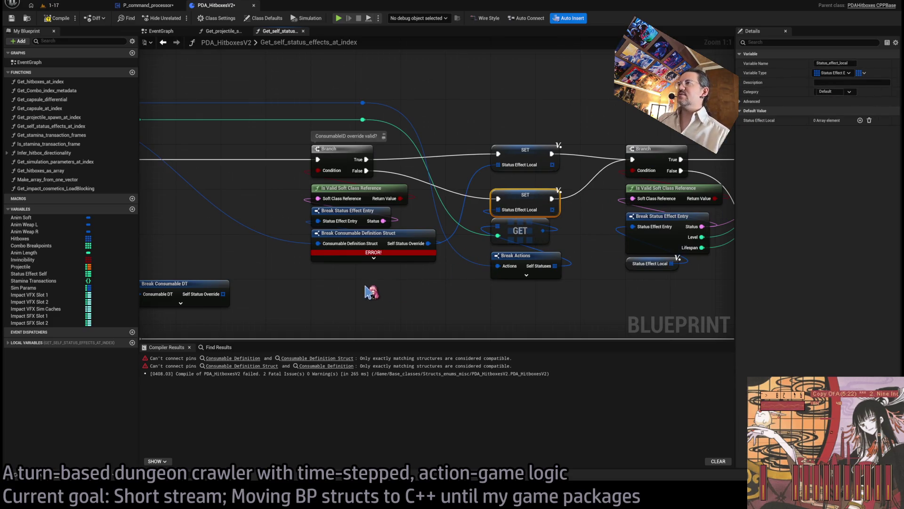
pyautogui.moveTo(369, 292); pyautogui.dragTo(427, 292)
pyautogui.moveTo(273, 278); pyautogui.dragTo(424, 274)
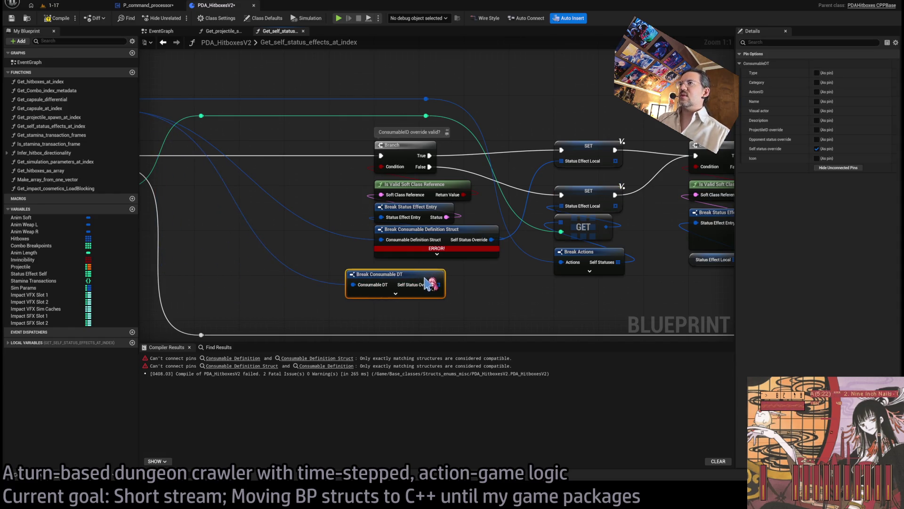
pyautogui.click(646, 249)
pyautogui.moveTo(607, 227)
pyautogui.mouseDown()
pyautogui.moveTo(606, 266)
pyautogui.moveTo(569, 216)
pyautogui.moveTo(594, 230)
pyautogui.mouseUp()
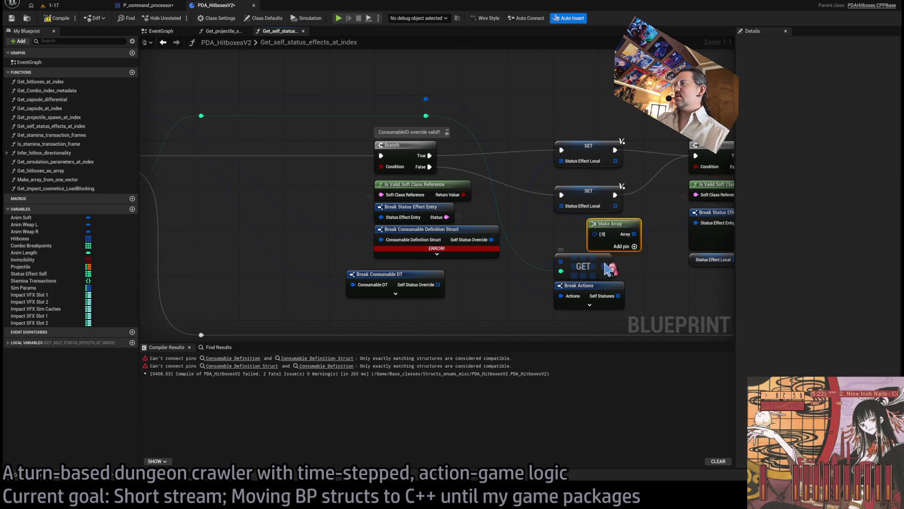
pyautogui.click(645, 245)
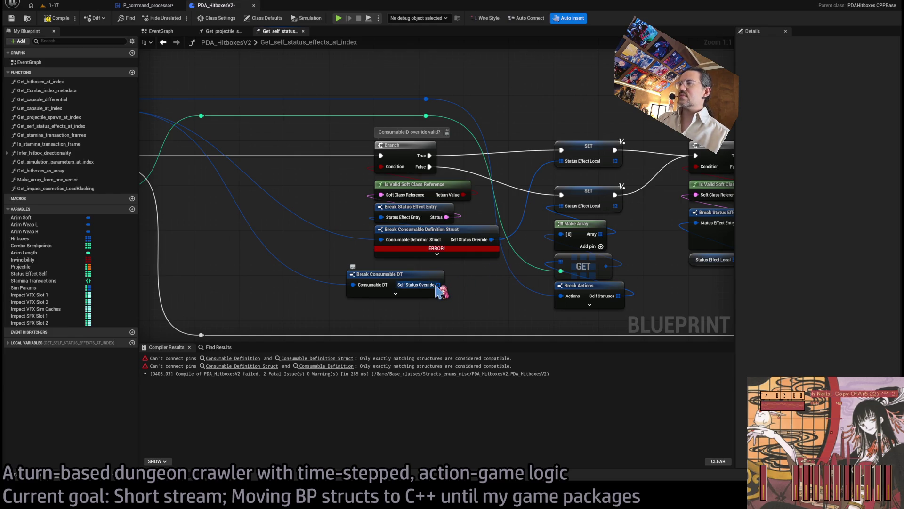
pyautogui.moveTo(437, 285); pyautogui.dragTo(523, 292)
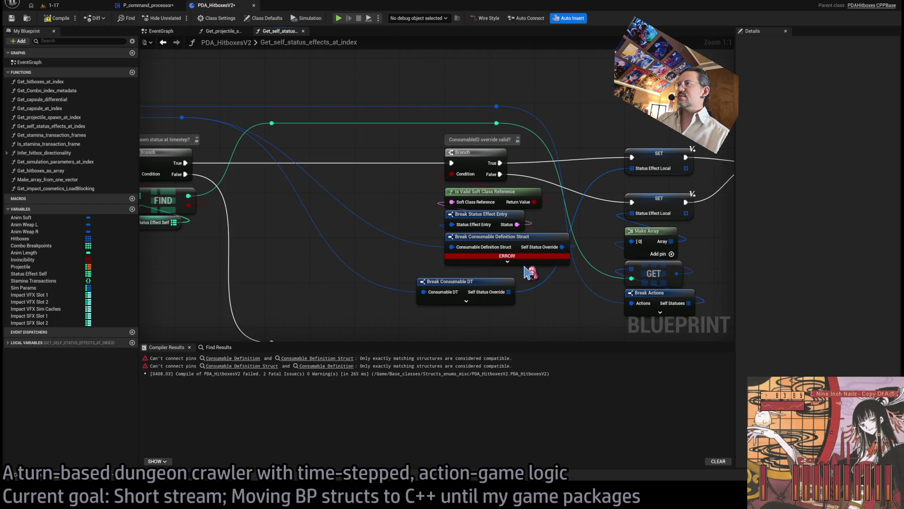
pyautogui.moveTo(534, 273); pyautogui.dragTo(480, 196)
pyautogui.click(537, 277)
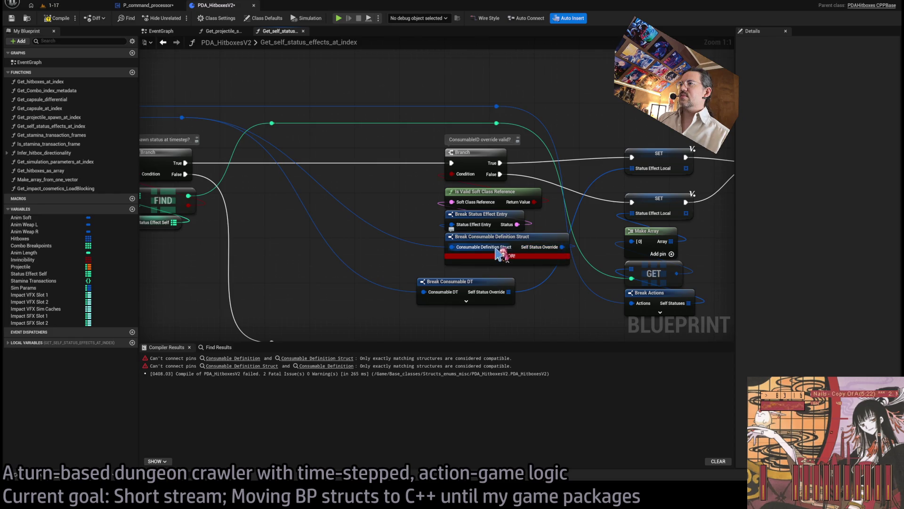
# Feed Self Status Override into an Is Not Empty node driving the Branch Condition, deleting the three old struct nodes
pyautogui.moveTo(481, 278)
pyautogui.mouseDown()
pyautogui.moveTo(421, 218)
pyautogui.moveTo(481, 311)
pyautogui.mouseUp()
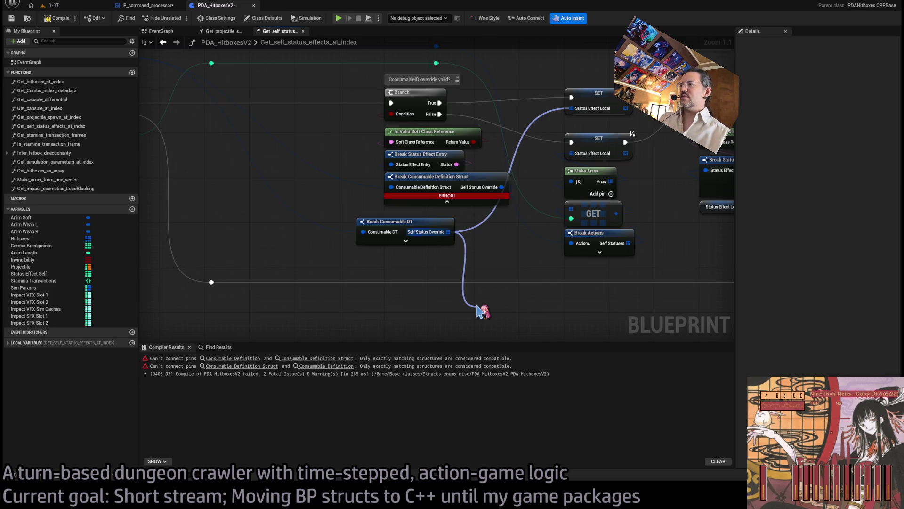
pyautogui.moveTo(481, 311); pyautogui.dragTo(483, 308)
pyautogui.moveTo(545, 314); pyautogui.dragTo(392, 114)
pyautogui.moveTo(473, 206); pyautogui.dragTo(450, 138)
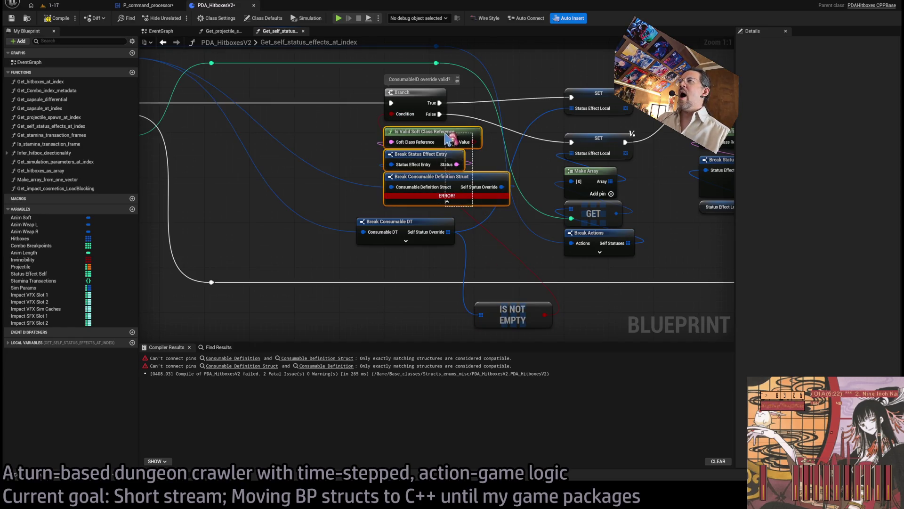
pyautogui.press('Delete')
# Stack Is Not Empty and Break Consumable DT under the Branch, straighten the green wire, and recompile
pyautogui.moveTo(513, 322); pyautogui.dragTo(397, 210)
pyautogui.moveTo(385, 262)
pyautogui.mouseDown()
pyautogui.moveTo(400, 207)
pyautogui.moveTo(427, 167)
pyautogui.mouseUp()
pyautogui.click(377, 293)
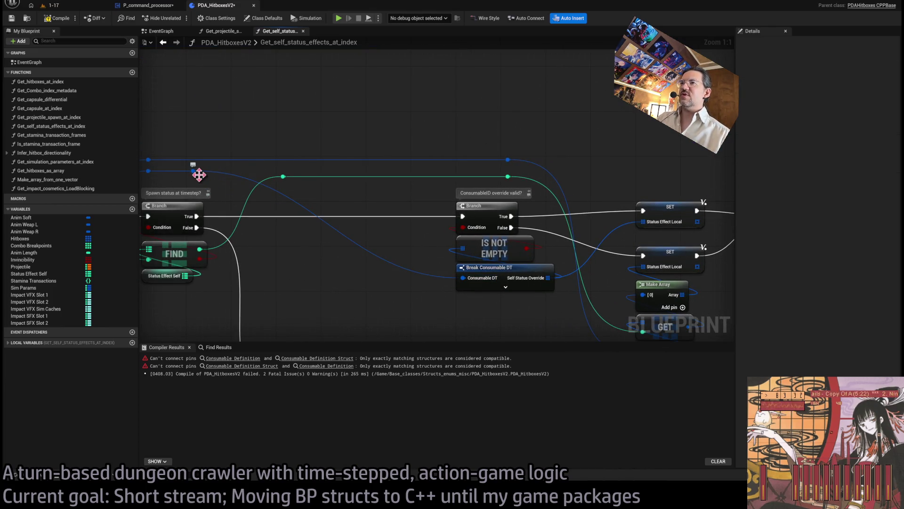
pyautogui.moveTo(291, 189); pyautogui.dragTo(423, 193)
pyautogui.scroll(-7, 423, 194)
pyautogui.moveTo(678, 168); pyautogui.dragTo(433, 310)
pyautogui.scroll(5, 430, 202)
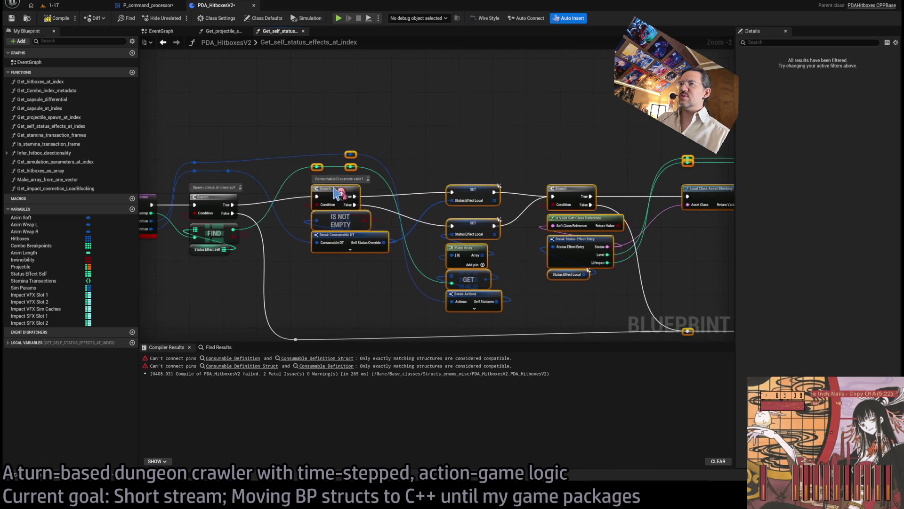
pyautogui.click(404, 162)
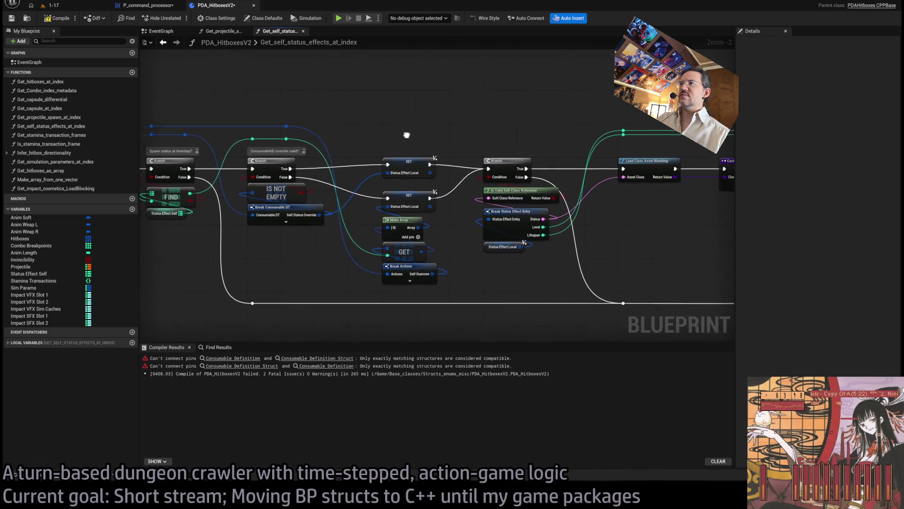
pyautogui.moveTo(414, 108)
pyautogui.mouseDown()
pyautogui.moveTo(198, 108)
pyautogui.moveTo(245, 102)
pyautogui.mouseUp()
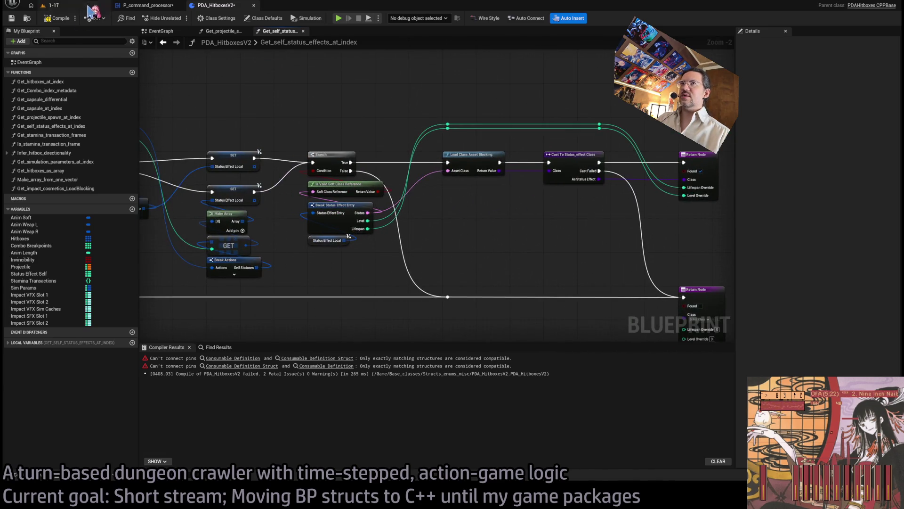
pyautogui.click(66, 21)
# Pan to the nodes flagged with the Status Effect Local and Status Effect Entry mismatch errors
pyautogui.moveTo(440, 238)
pyautogui.mouseDown()
pyautogui.moveTo(418, 242)
pyautogui.moveTo(367, 196)
pyautogui.moveTo(459, 196)
pyautogui.moveTo(377, 209)
pyautogui.mouseUp()
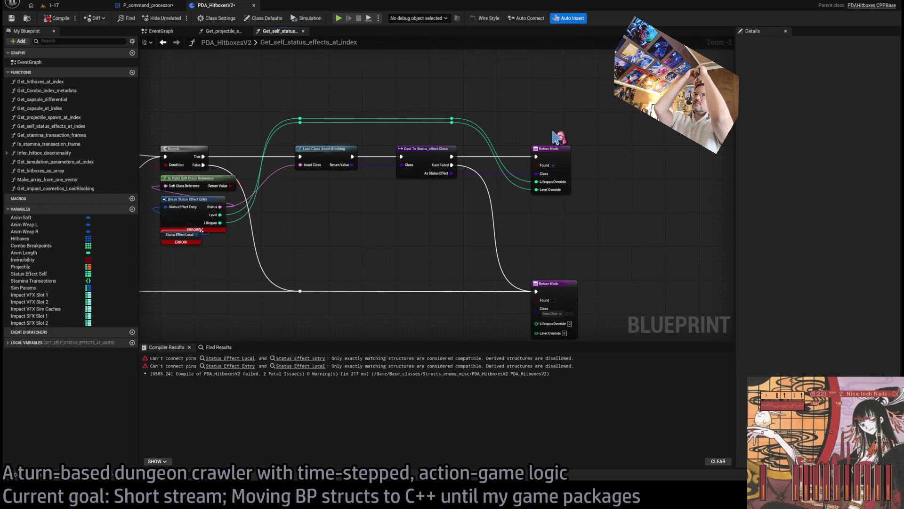
# Open the Actions04_Weapons_DTN data table from the RPG folder in the Content Drawer
pyautogui.click(40, 478)
pyautogui.click(391, 370)
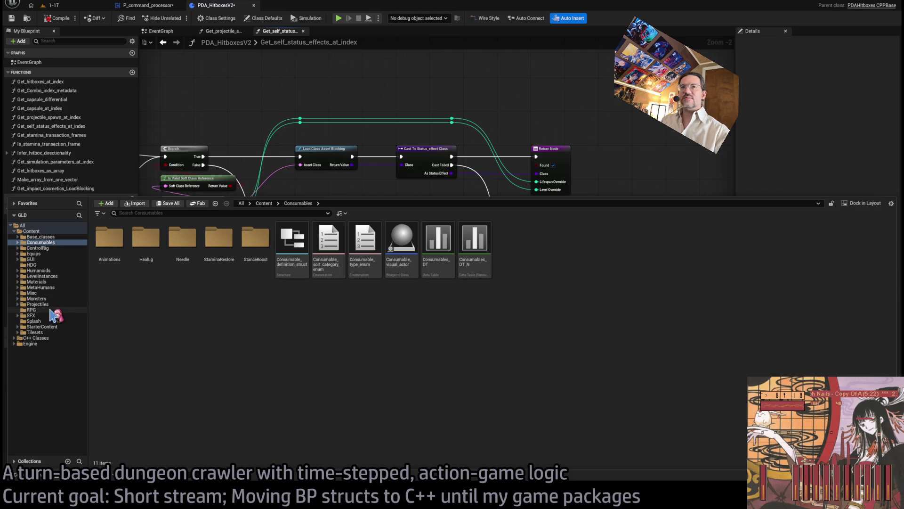
pyautogui.click(51, 310)
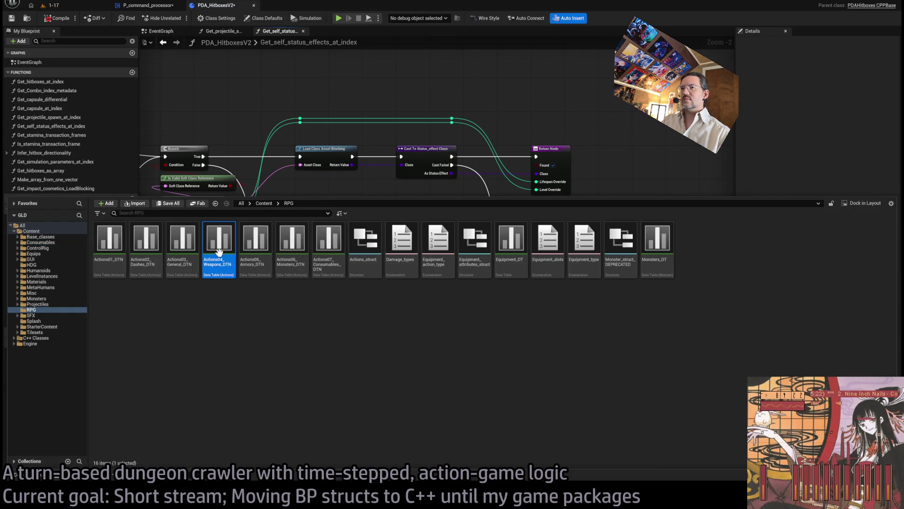
pyautogui.doubleClick(219, 252)
# Expand SpellbookVeil's SelfStatuses Index[0] to inspect its Mercury_veil_SE status entry fields
pyautogui.click(210, 172)
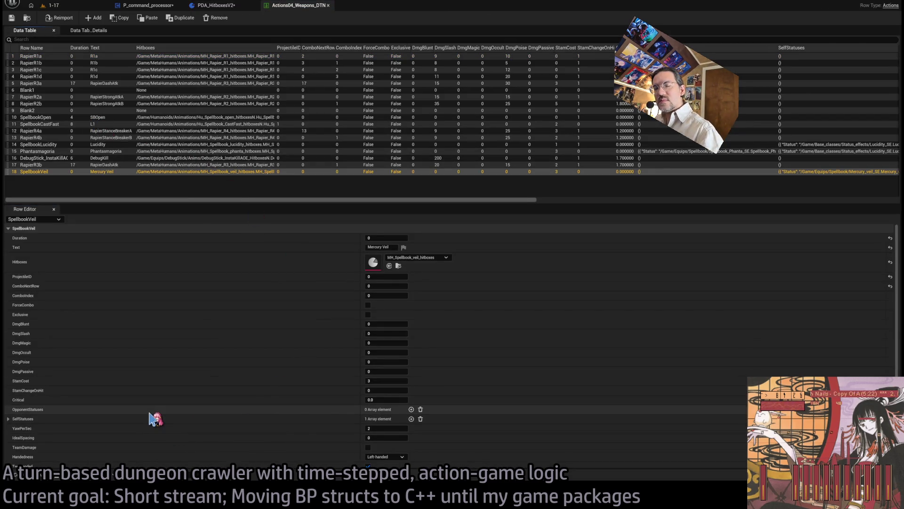
pyautogui.click(8, 419)
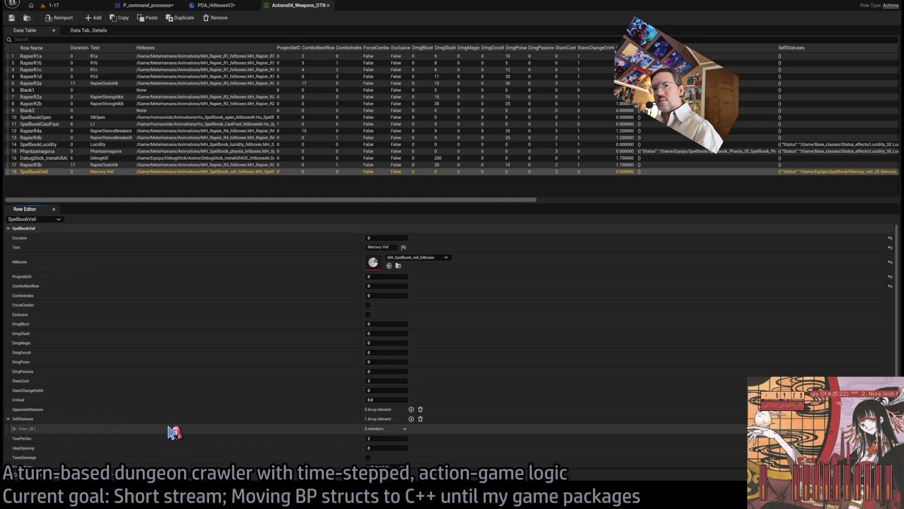
pyautogui.scroll(-2, 170, 424)
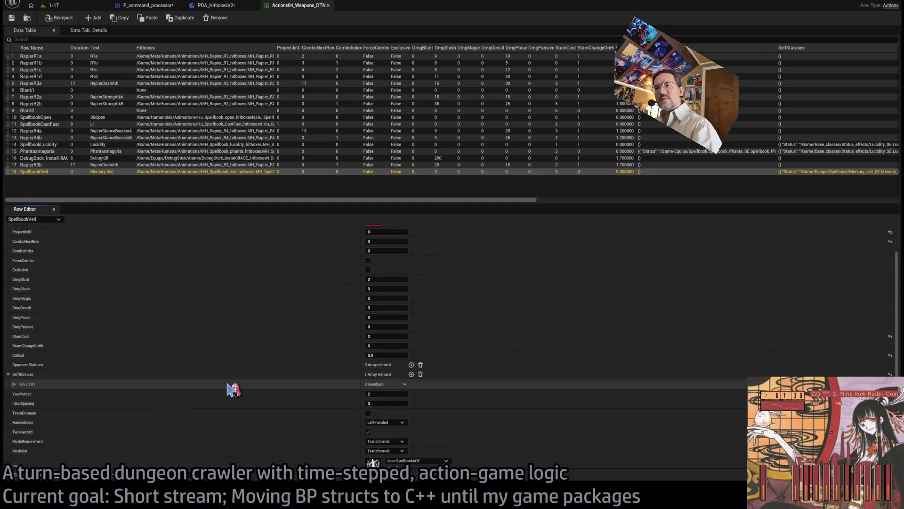
pyautogui.click(15, 384)
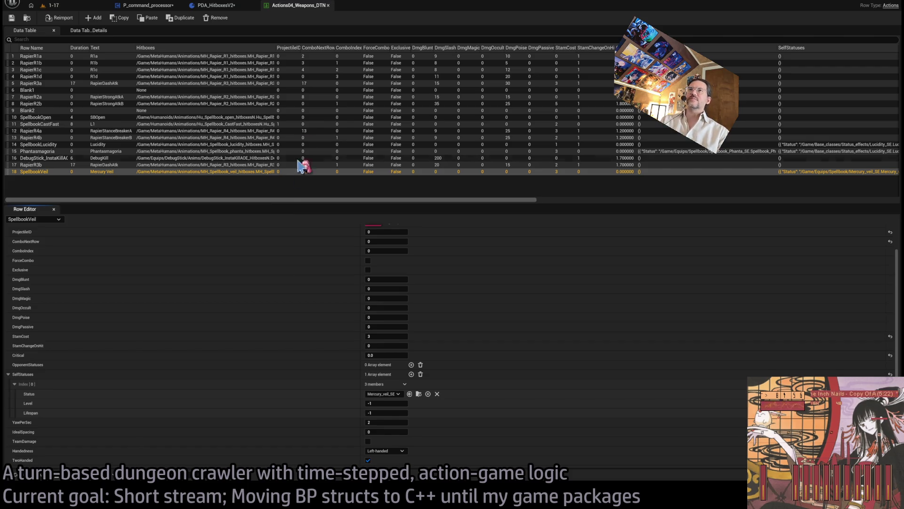
pyautogui.click(246, 5)
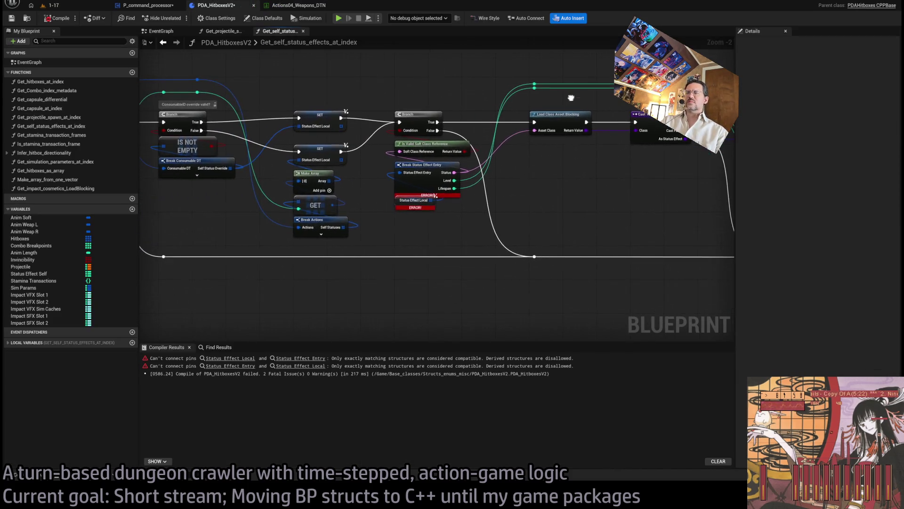
# Undo the override-check rewiring to restore the old nodes and Break Consumable DT
pyautogui.scroll(2, 542, 159)
pyautogui.scroll(-1, 471, 214)
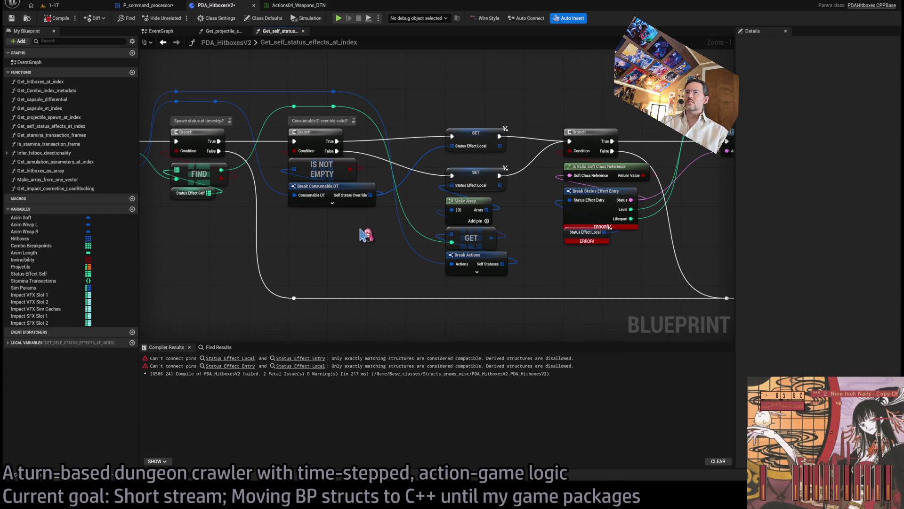
pyautogui.scroll(-1, 383, 235)
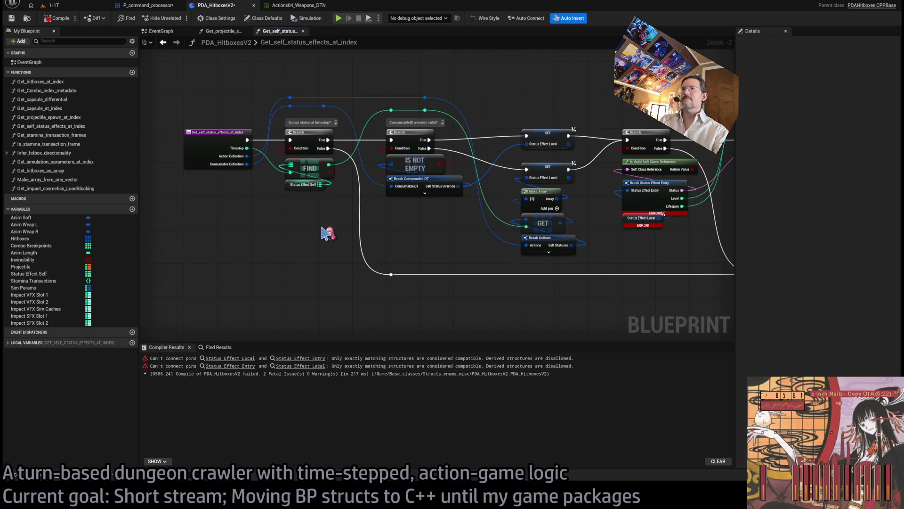
pyautogui.hotkey('ctrl', 'z')
pyautogui.hotkey('ctrl', 'z')
pyautogui.hotkey('ctrl', 'z')
pyautogui.hotkey('ctrl', 'z')
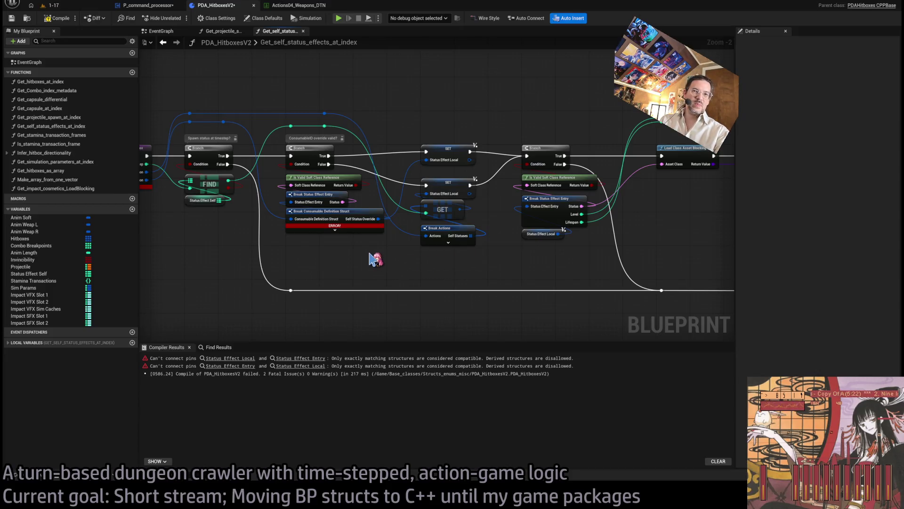
pyautogui.moveTo(375, 259); pyautogui.dragTo(474, 265)
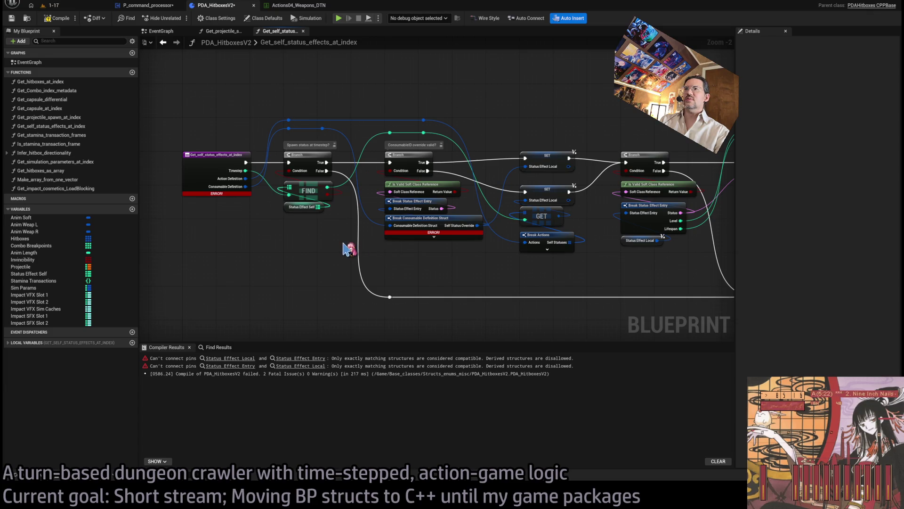
pyautogui.hotkey('ctrl', 'z')
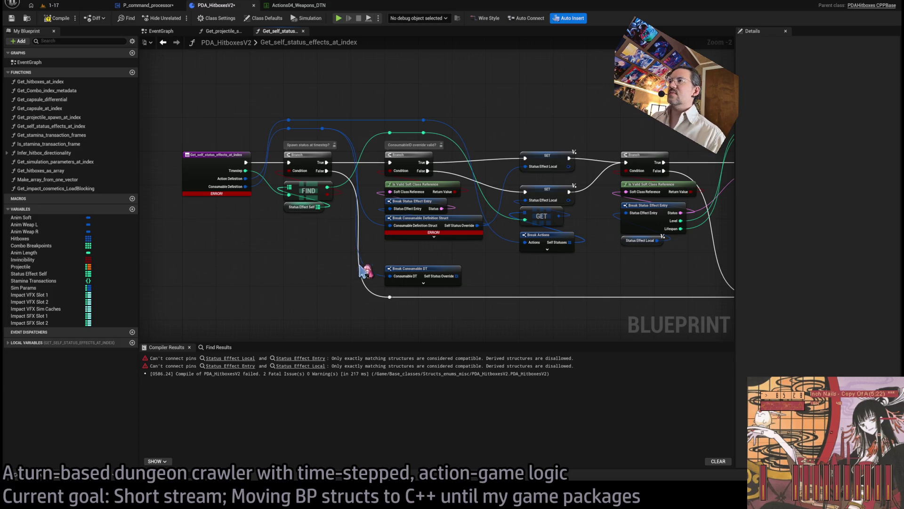
# Add a GET reading Self Status Override with the shared index wire, recompile, and select the old struct nodes
pyautogui.scroll(2, 490, 264)
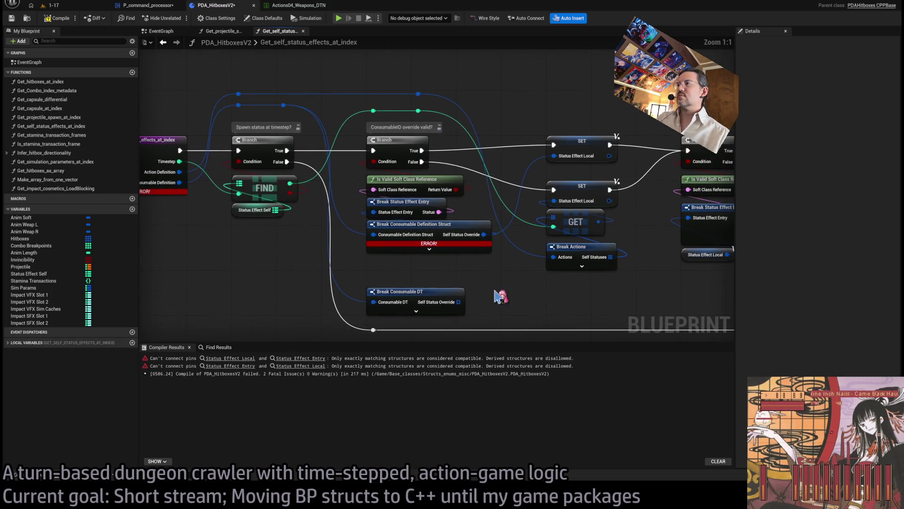
pyautogui.moveTo(458, 302)
pyautogui.mouseDown()
pyautogui.moveTo(532, 287)
pyautogui.moveTo(537, 294)
pyautogui.mouseUp()
pyautogui.moveTo(419, 111)
pyautogui.mouseDown()
pyautogui.moveTo(483, 258)
pyautogui.moveTo(537, 299)
pyautogui.moveTo(583, 165)
pyautogui.moveTo(569, 190)
pyautogui.mouseUp()
pyautogui.click(57, 18)
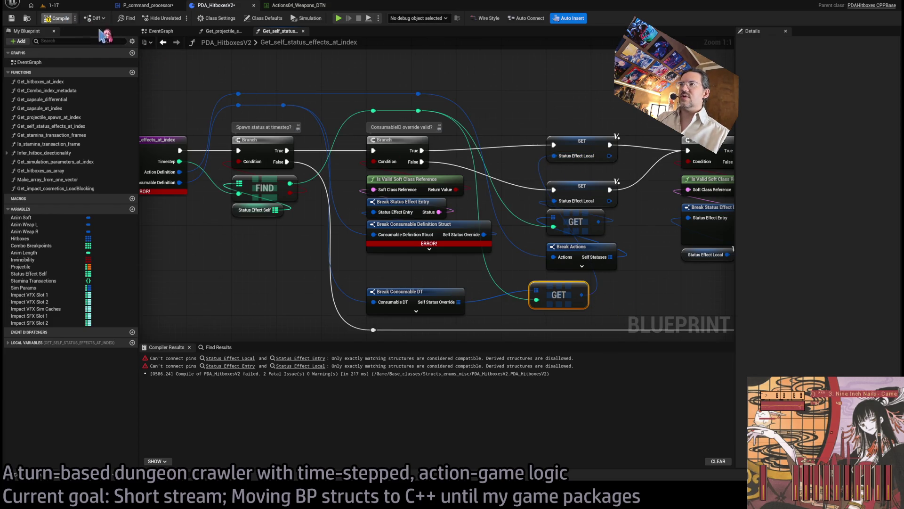
pyautogui.moveTo(425, 271); pyautogui.dragTo(427, 212)
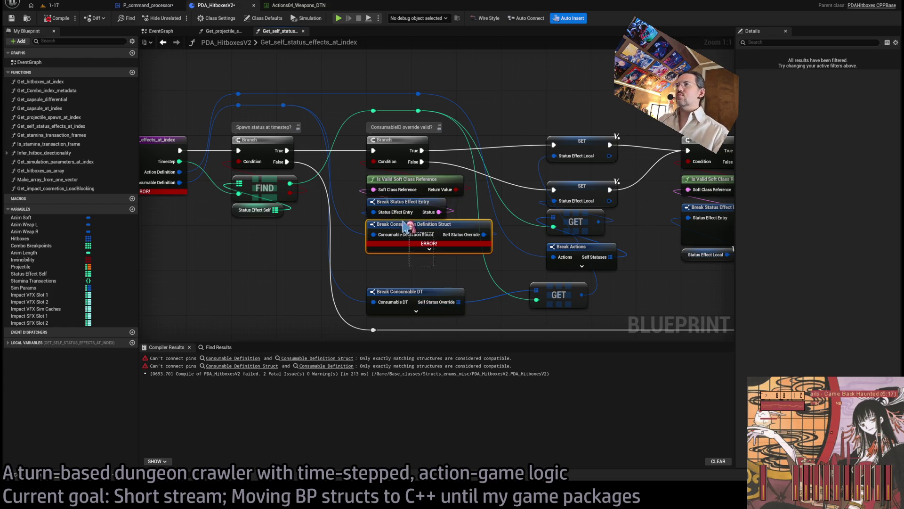
# Delete the old struct nodes, wire Self Status Override to the lower GET, and connect Is Not Empty to the Branch
pyautogui.press('Delete')
pyautogui.moveTo(458, 302)
pyautogui.mouseDown()
pyautogui.moveTo(405, 235)
pyautogui.moveTo(445, 250)
pyautogui.moveTo(455, 290)
pyautogui.moveTo(398, 245)
pyautogui.moveTo(536, 291)
pyautogui.mouseUp()
pyautogui.moveTo(458, 302); pyautogui.dragTo(400, 247)
pyautogui.moveTo(466, 257)
pyautogui.mouseDown()
pyautogui.moveTo(384, 156)
pyautogui.moveTo(373, 162)
pyautogui.mouseUp()
pyautogui.moveTo(424, 254); pyautogui.dragTo(396, 192)
pyautogui.moveTo(398, 291); pyautogui.dragTo(401, 212)
# Rearrange the SET, GET and Break Actions nodes so the status-entry branch lays out cleanly
pyautogui.scroll(-4, 415, 245)
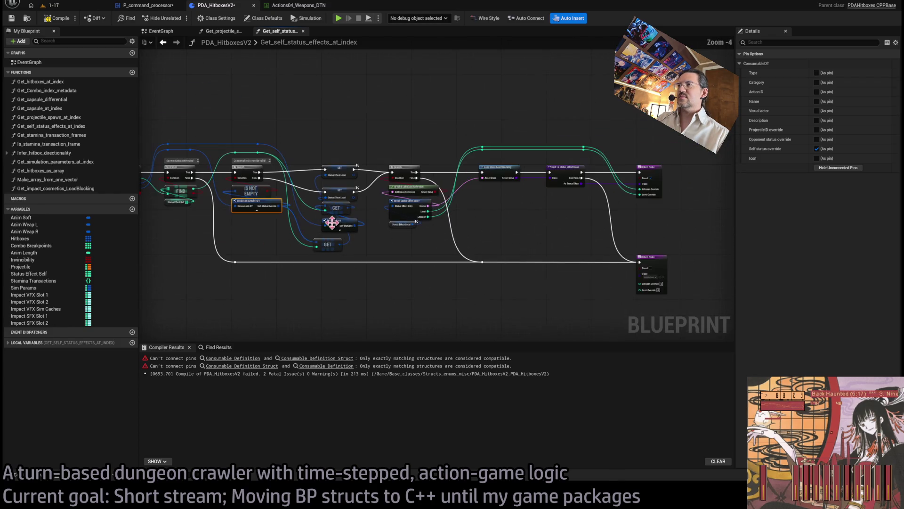
pyautogui.scroll(2, 332, 222)
pyautogui.scroll(-2, 368, 242)
pyautogui.moveTo(660, 137); pyautogui.dragTo(337, 329)
pyautogui.scroll(4, 329, 212)
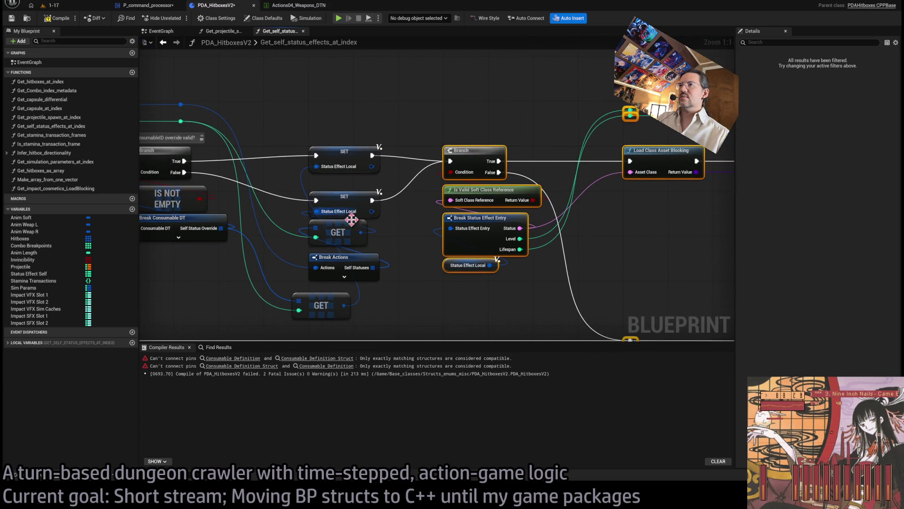
pyautogui.click(398, 271)
pyautogui.scroll(-1, 377, 287)
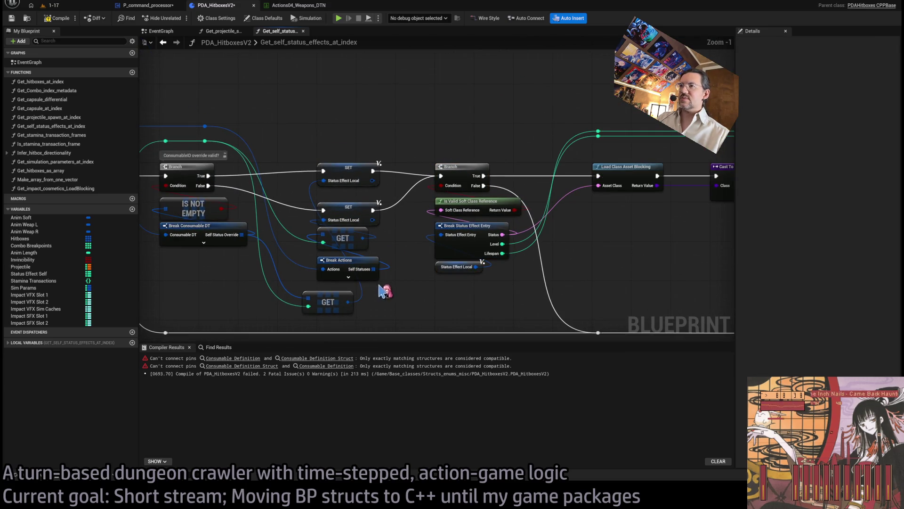
pyautogui.moveTo(381, 294); pyautogui.dragTo(351, 201)
pyautogui.moveTo(313, 265)
pyautogui.mouseDown()
pyautogui.moveTo(312, 303)
pyautogui.moveTo(328, 198)
pyautogui.mouseUp()
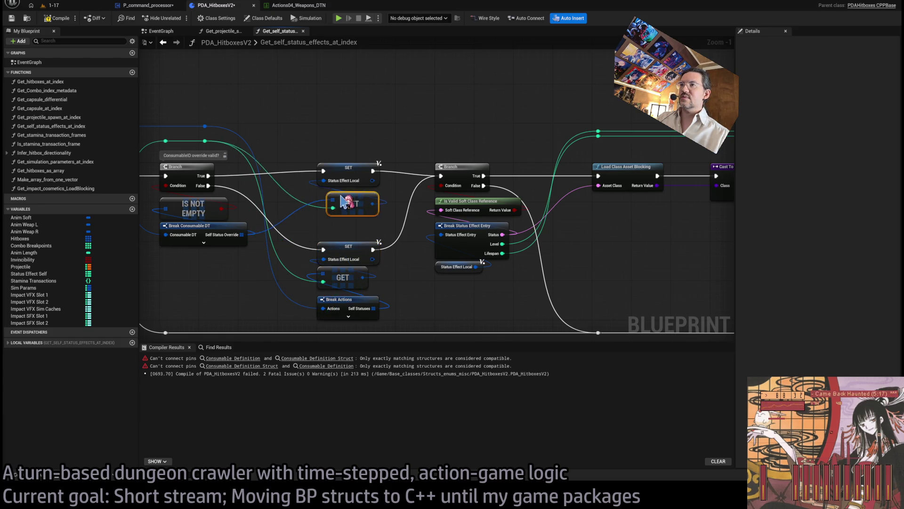
pyautogui.click(426, 301)
pyautogui.scroll(1, 414, 242)
pyautogui.scroll(-1, 383, 204)
pyautogui.moveTo(325, 187); pyautogui.dragTo(325, 182)
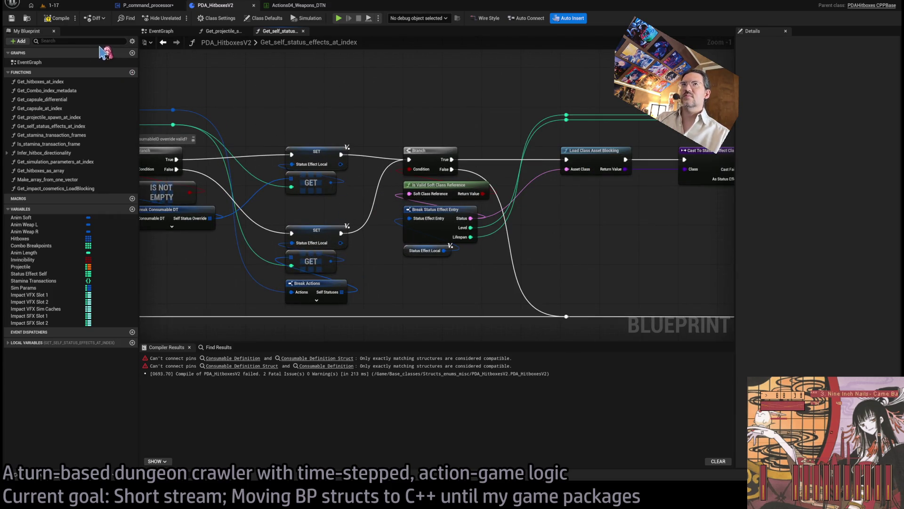
# Recompile PDA_HitboxesV2 and confirm it compiles successfully without Consumable Definition errors
pyautogui.click(59, 20)
pyautogui.moveTo(302, 287); pyautogui.dragTo(301, 282)
pyautogui.click(57, 19)
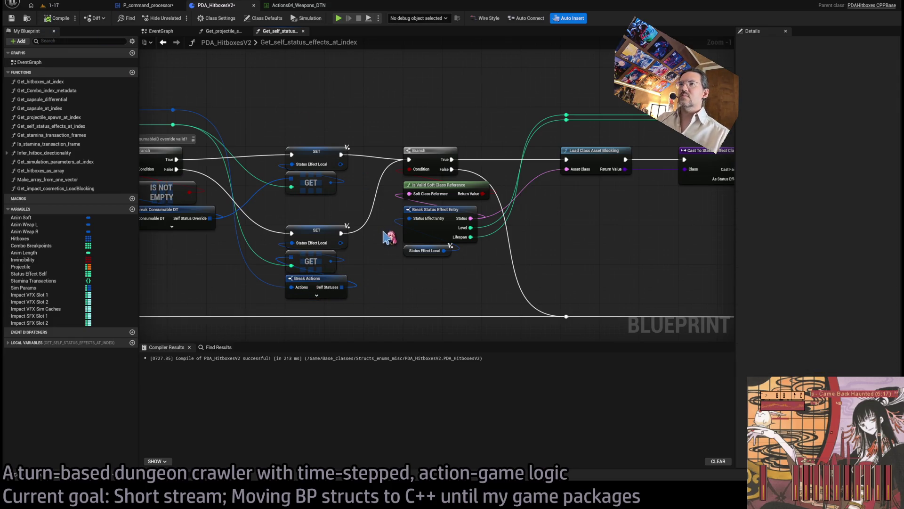
pyautogui.hscroll(5, 376, 226)
pyautogui.hscroll(5, 417, 200)
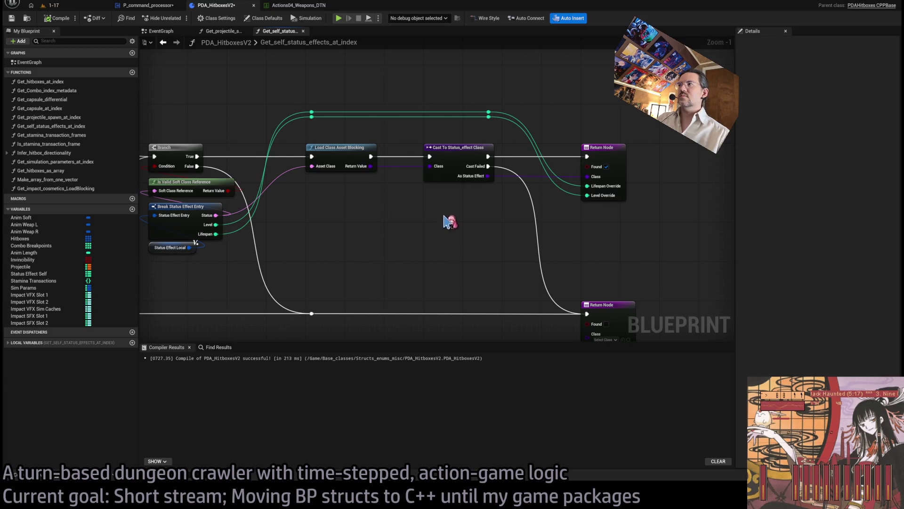
pyautogui.moveTo(447, 221); pyautogui.dragTo(501, 216)
pyautogui.scroll(-1, 502, 216)
# Recompile PDA_HitboxesV2 with F7, then compile P_command_processor until its errors clear
pyautogui.press('F7')
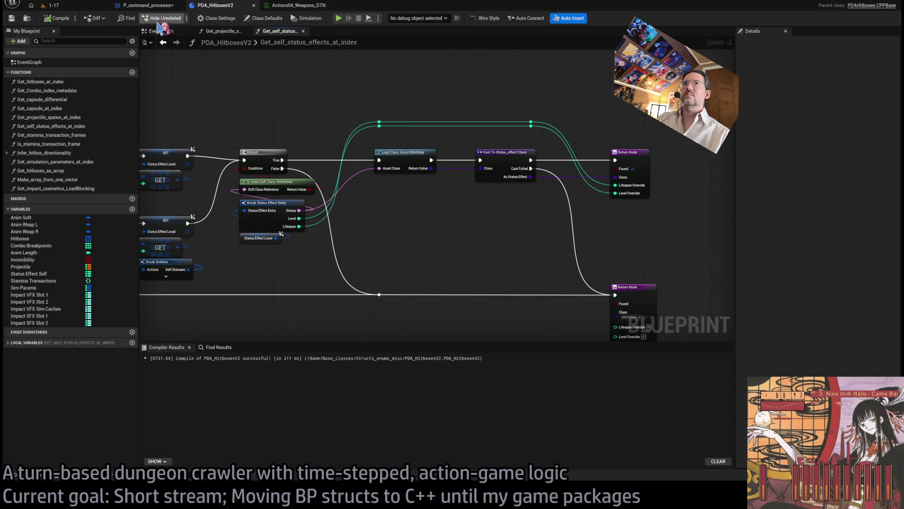
pyautogui.click(148, 5)
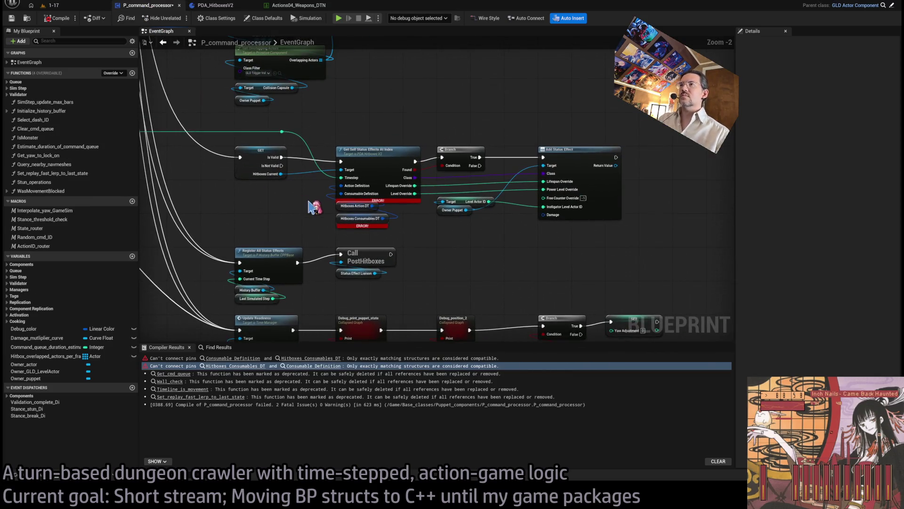
pyautogui.click(56, 18)
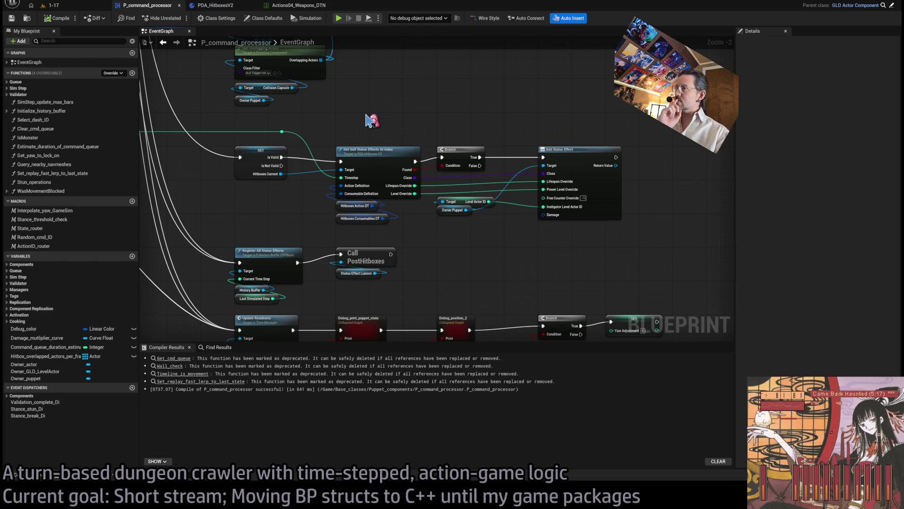
pyautogui.hotkey('ctrl', 'p')
# Search 'projectile' and open the BPC_projectile_simulator blueprint's Simulate_projectiles graph
pyautogui.write('projectile')
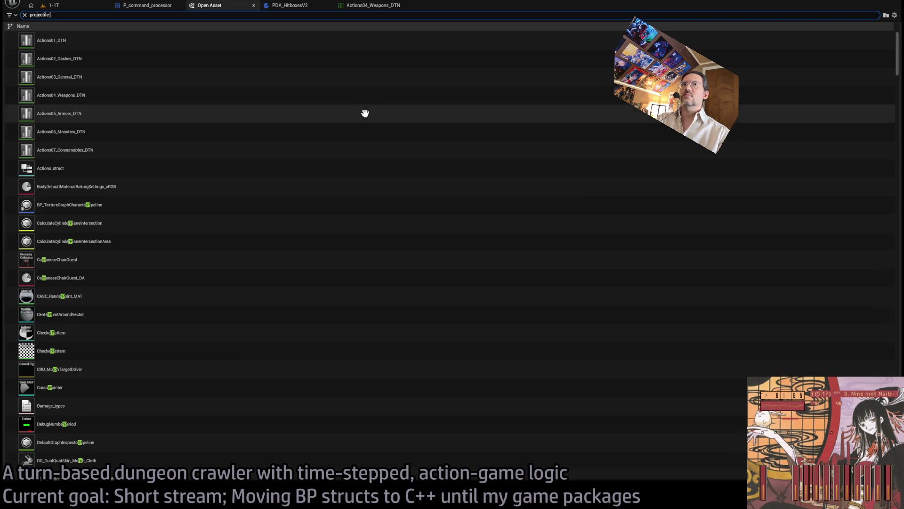
pyautogui.click(193, 40)
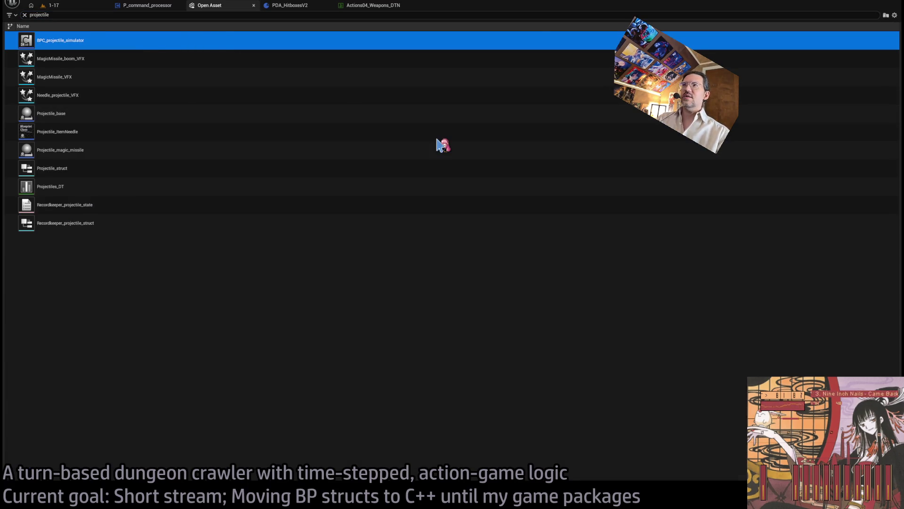
pyautogui.press('Return')
pyautogui.scroll(-5, 423, 145)
pyautogui.scroll(2, 582, 158)
pyautogui.scroll(2, 582, 158)
pyautogui.scroll(3, 472, 238)
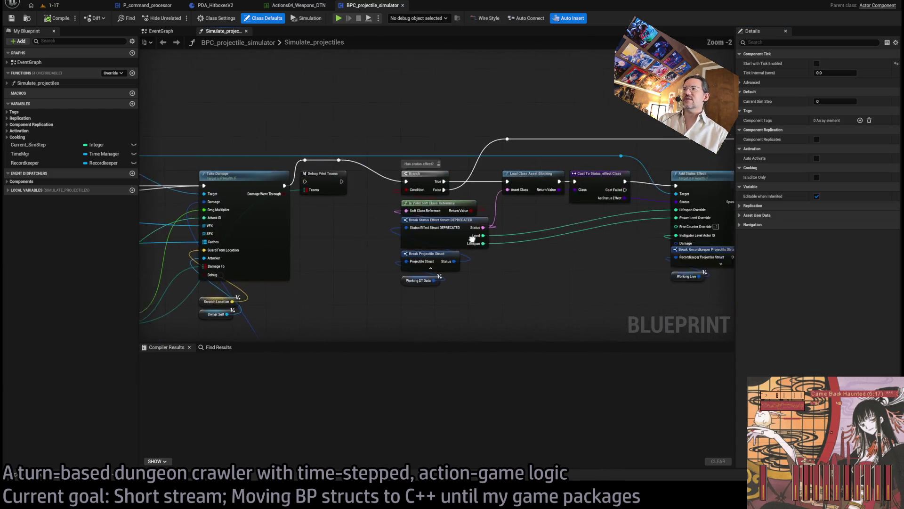
pyautogui.scroll(1, 471, 238)
pyautogui.scroll(1, 471, 275)
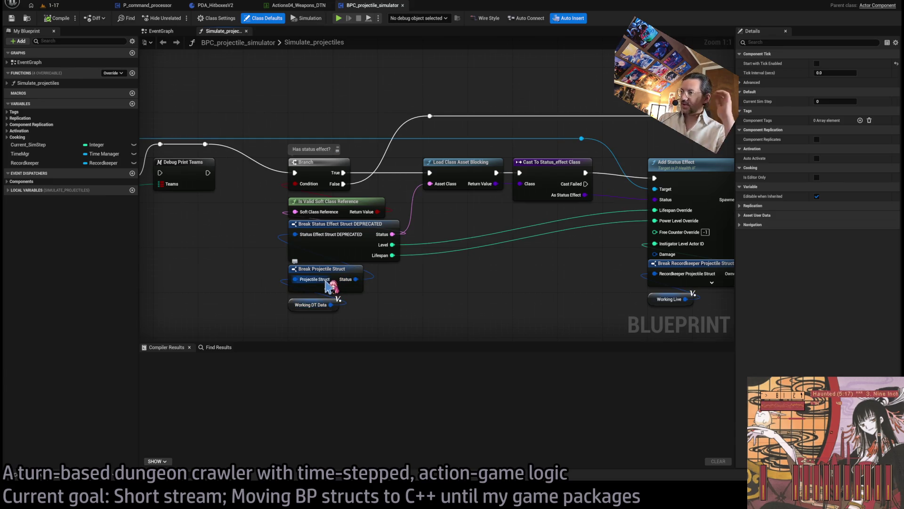
# Look over the Simulate_projectiles nodes around Working DT Data that break the projectile struct
pyautogui.click(336, 305)
pyautogui.click(504, 290)
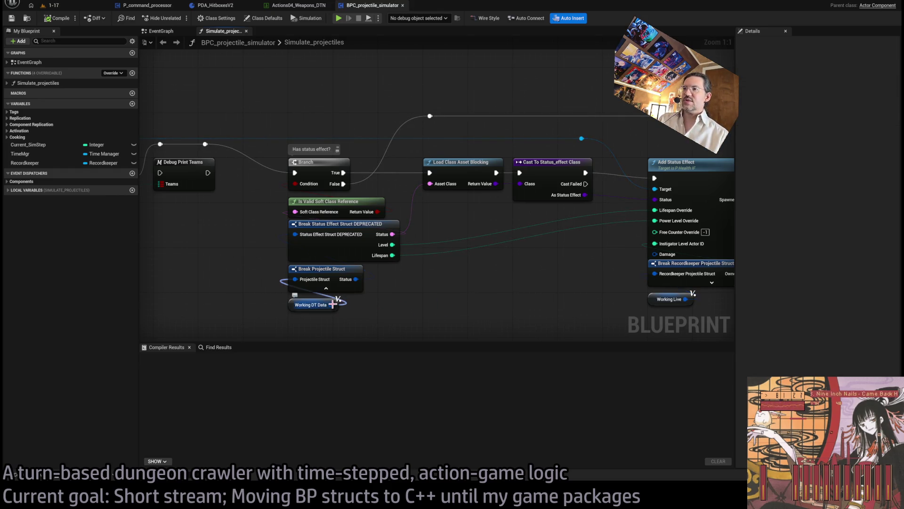
pyautogui.scroll(-3, 450, 297)
pyautogui.moveTo(450, 297); pyautogui.dragTo(495, 262)
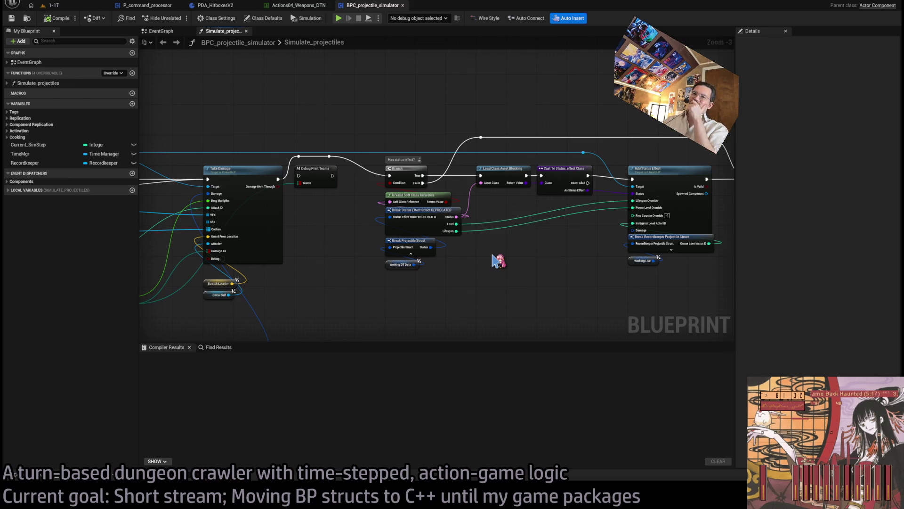
pyautogui.scroll(-9, 498, 261)
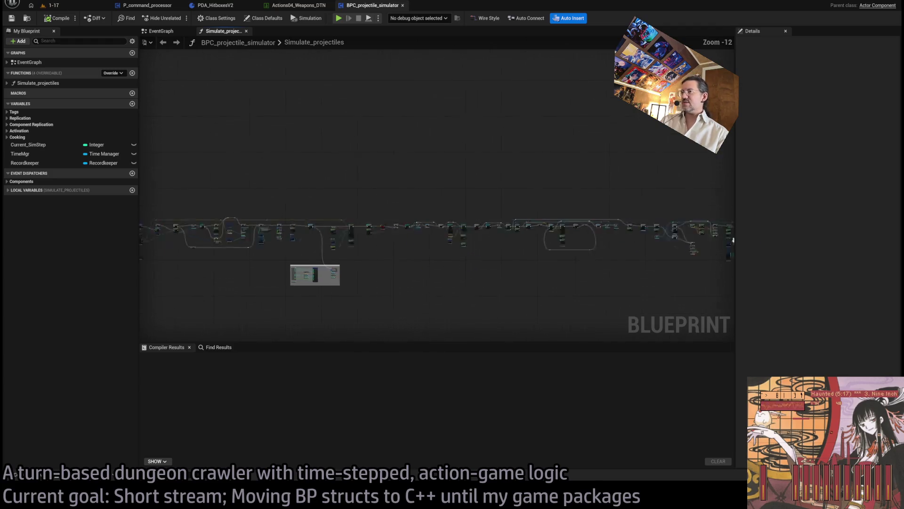
pyautogui.scroll(6, 508, 228)
pyautogui.scroll(-4, 494, 246)
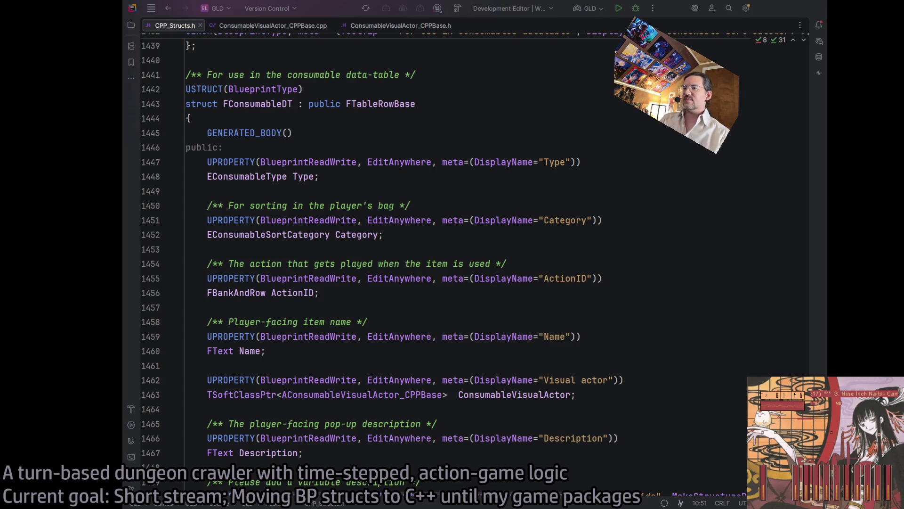
# Glance at Twitch's Following page, then return to the Google Docs home listing
pyautogui.hotkey('alt', 'Tab')
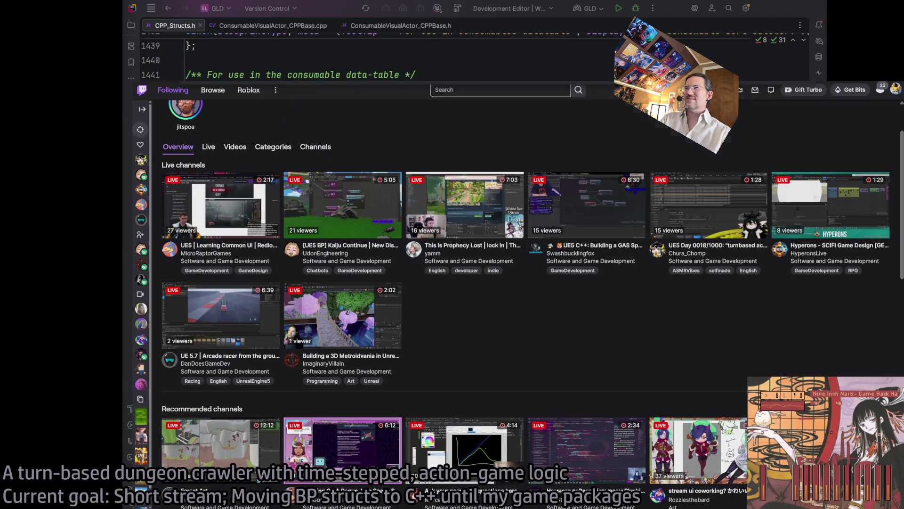
pyautogui.hotkey('alt', 'Tab')
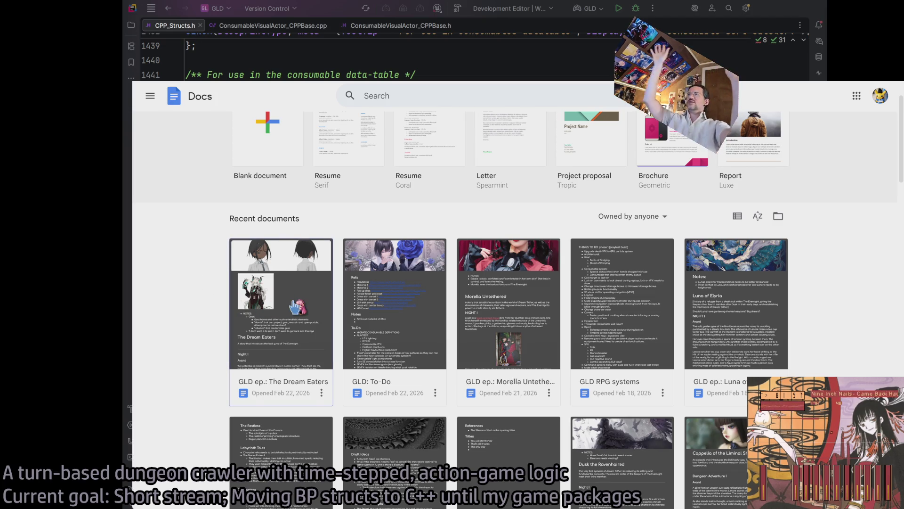
# In GLD: To-Do, start an indented sub-item under MIGRATE CONSUMABLE DEFINITIONS for Projectile Struct
pyautogui.click(414, 340)
pyautogui.scroll(-5, 404, 306)
pyautogui.click(392, 245)
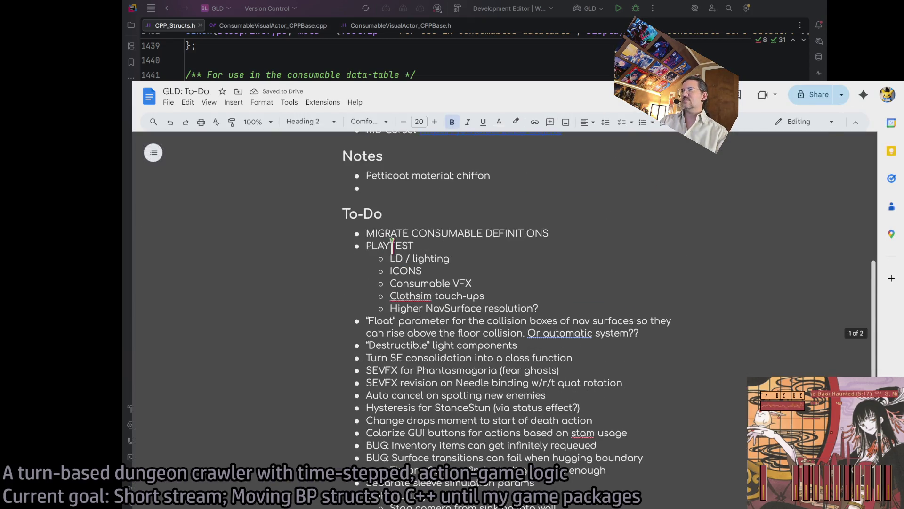
pyautogui.click(561, 233)
pyautogui.press('Return')
pyautogui.press('Tab')
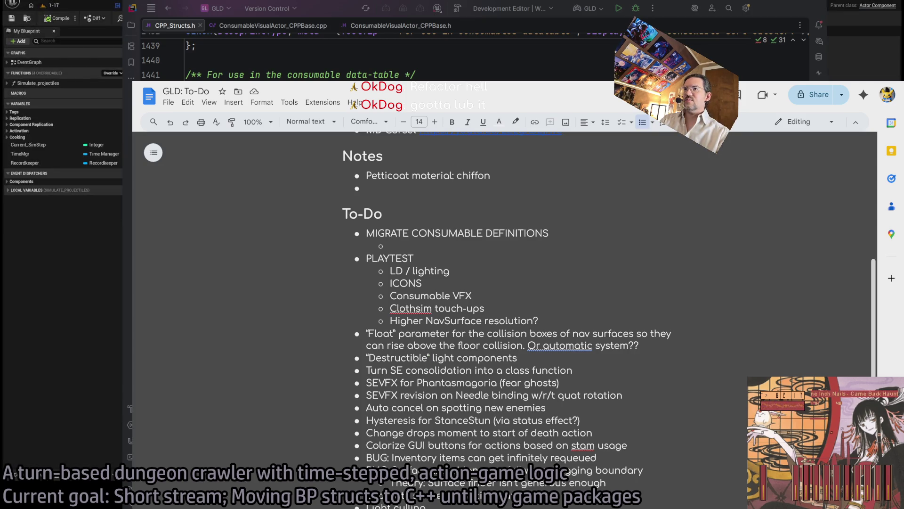
pyautogui.write('@')
pyautogui.press('BackSpace')
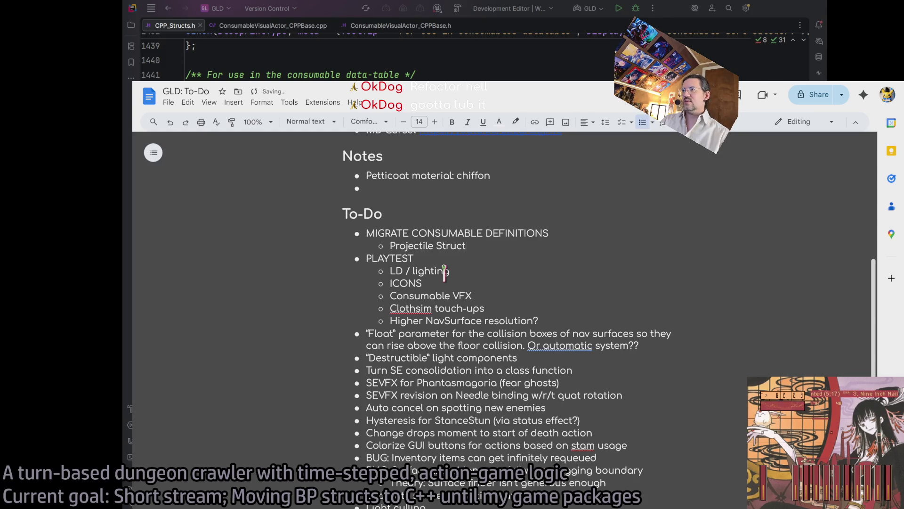
# Zoom the document to 125% and look through the to-do text
pyautogui.scroll(-3, 442, 262)
pyautogui.scroll(3, 441, 262)
pyautogui.click(264, 115)
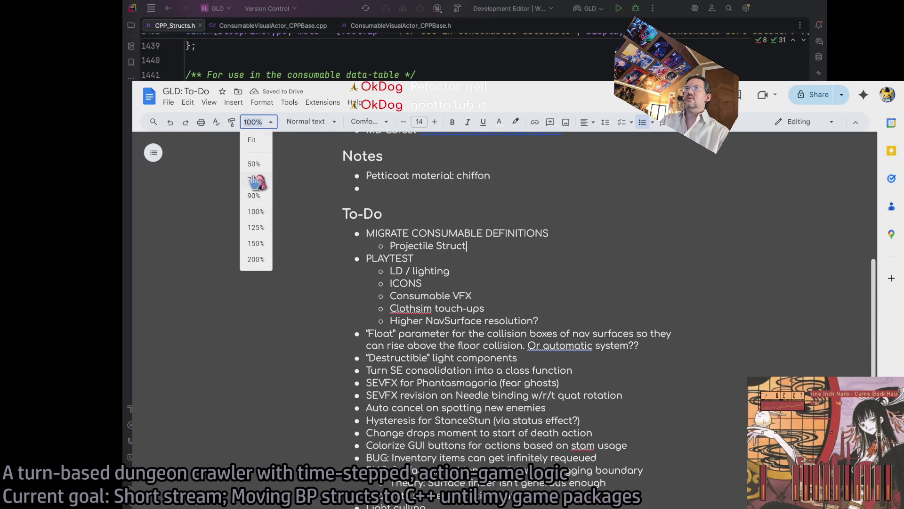
pyautogui.click(257, 248)
pyautogui.moveTo(300, 194)
pyautogui.mouseDown()
pyautogui.moveTo(533, 299)
pyautogui.moveTo(549, 427)
pyautogui.mouseUp()
pyautogui.click(550, 426)
pyautogui.scroll(5, 518, 354)
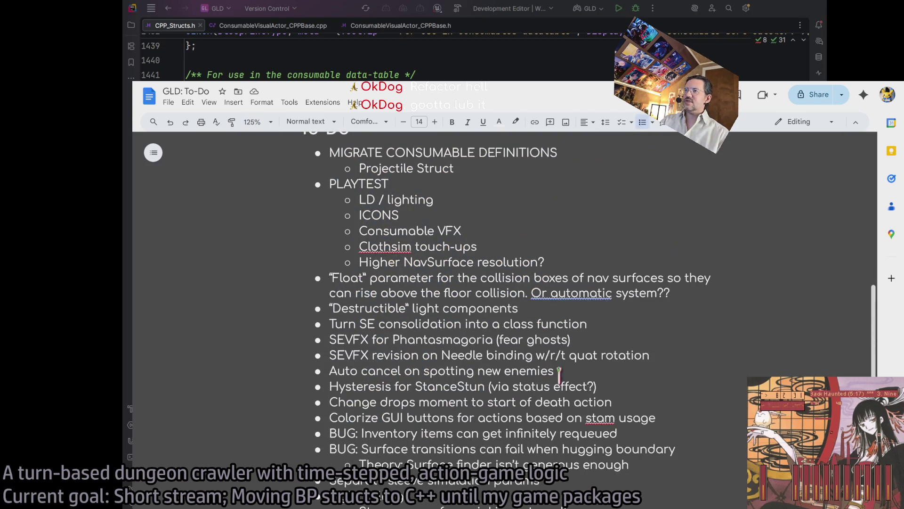
pyautogui.moveTo(302, 193)
pyautogui.mouseDown()
pyautogui.moveTo(478, 313)
pyautogui.moveTo(508, 348)
pyautogui.moveTo(644, 379)
pyautogui.moveTo(702, 372)
pyautogui.moveTo(691, 343)
pyautogui.moveTo(675, 335)
pyautogui.moveTo(639, 242)
pyautogui.moveTo(681, 360)
pyautogui.mouseUp()
pyautogui.click(681, 360)
# Review several remaining to-do items before returning to Rider
pyautogui.scroll(2, 701, 377)
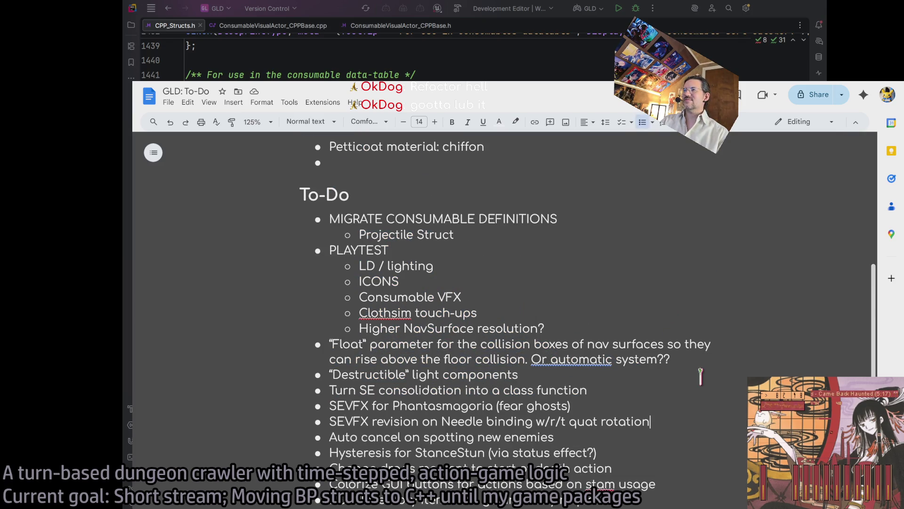
pyautogui.scroll(-10, 701, 377)
pyautogui.scroll(10, 702, 374)
pyautogui.scroll(-2, 704, 369)
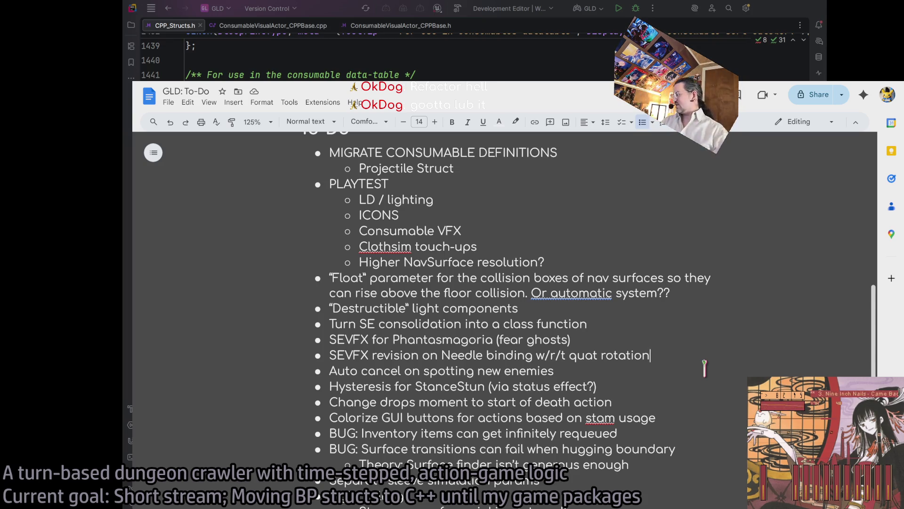
pyautogui.moveTo(700, 413)
pyautogui.mouseDown()
pyautogui.moveTo(664, 311)
pyautogui.moveTo(671, 356)
pyautogui.moveTo(666, 257)
pyautogui.moveTo(616, 257)
pyautogui.moveTo(657, 252)
pyautogui.moveTo(650, 349)
pyautogui.moveTo(700, 332)
pyautogui.moveTo(744, 342)
pyautogui.moveTo(553, 253)
pyautogui.mouseUp()
pyautogui.scroll(-3, 635, 254)
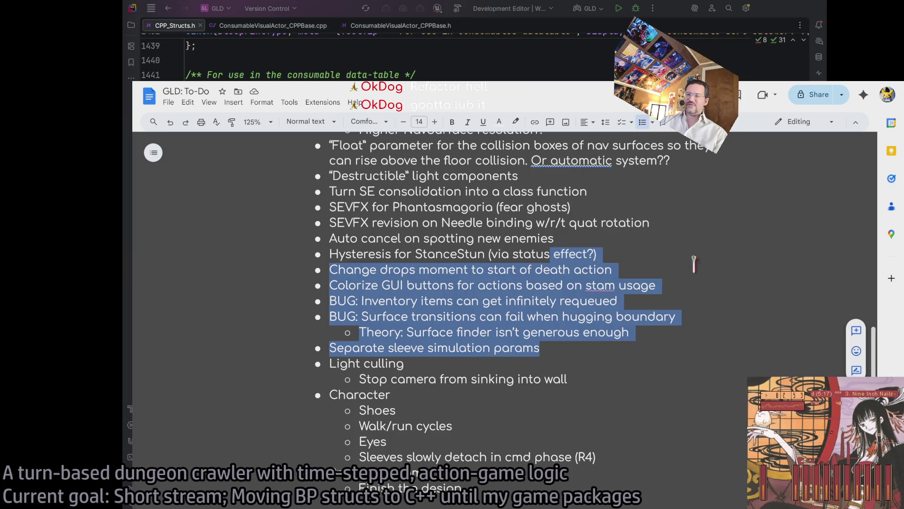
pyautogui.hotkey('alt', 'Tab')
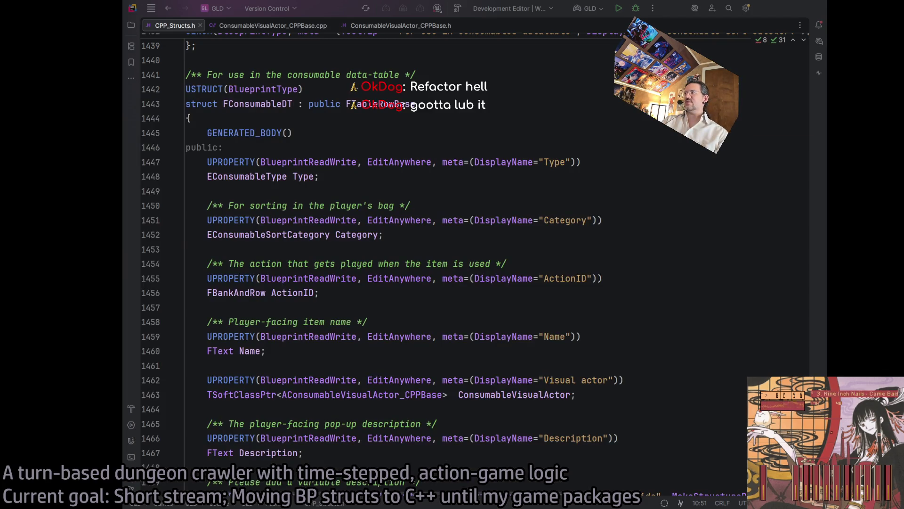
# Place the caret at the end of FConsumableDT's Category line in CPP_Structs.h
pyautogui.click(597, 229)
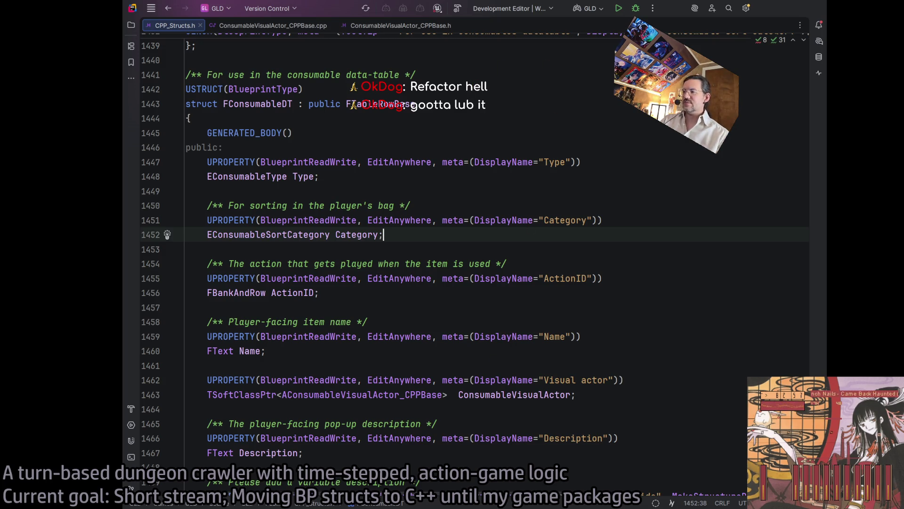